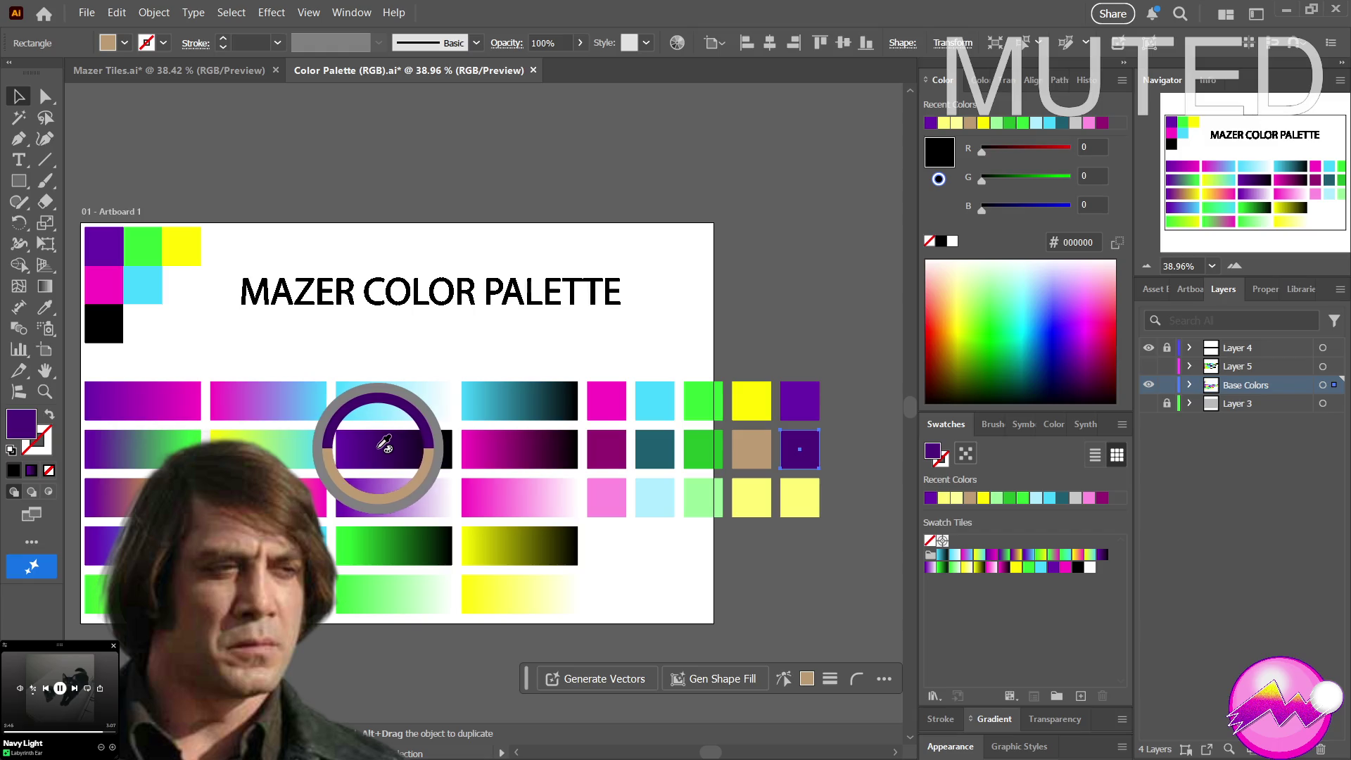
# Undo the grey fill and sample dark purple back onto the selected tile
pyautogui.hotkey('ctrl', 'z')
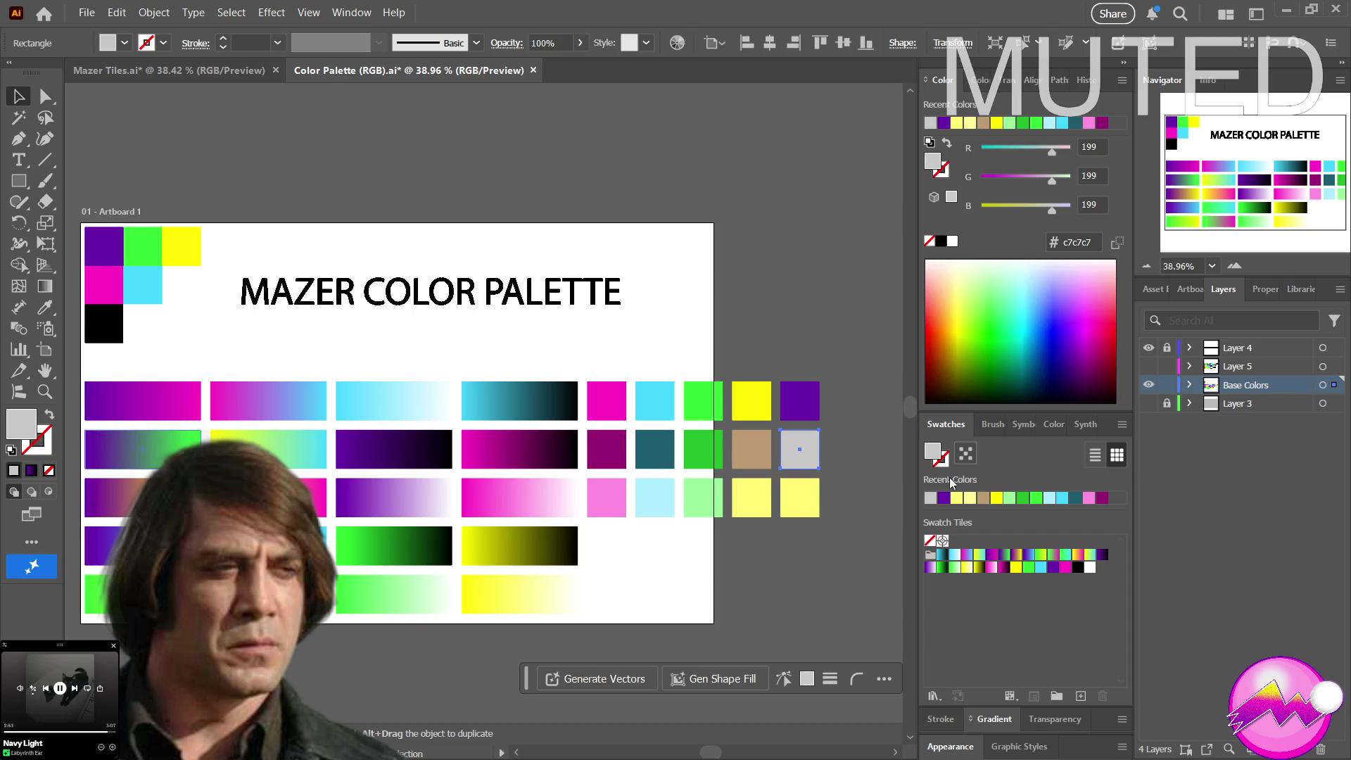
pyautogui.press('i')
pyautogui.moveTo(485, 479)
pyautogui.mouseDown()
pyautogui.moveTo(413, 441)
pyautogui.moveTo(395, 446)
pyautogui.mouseUp()
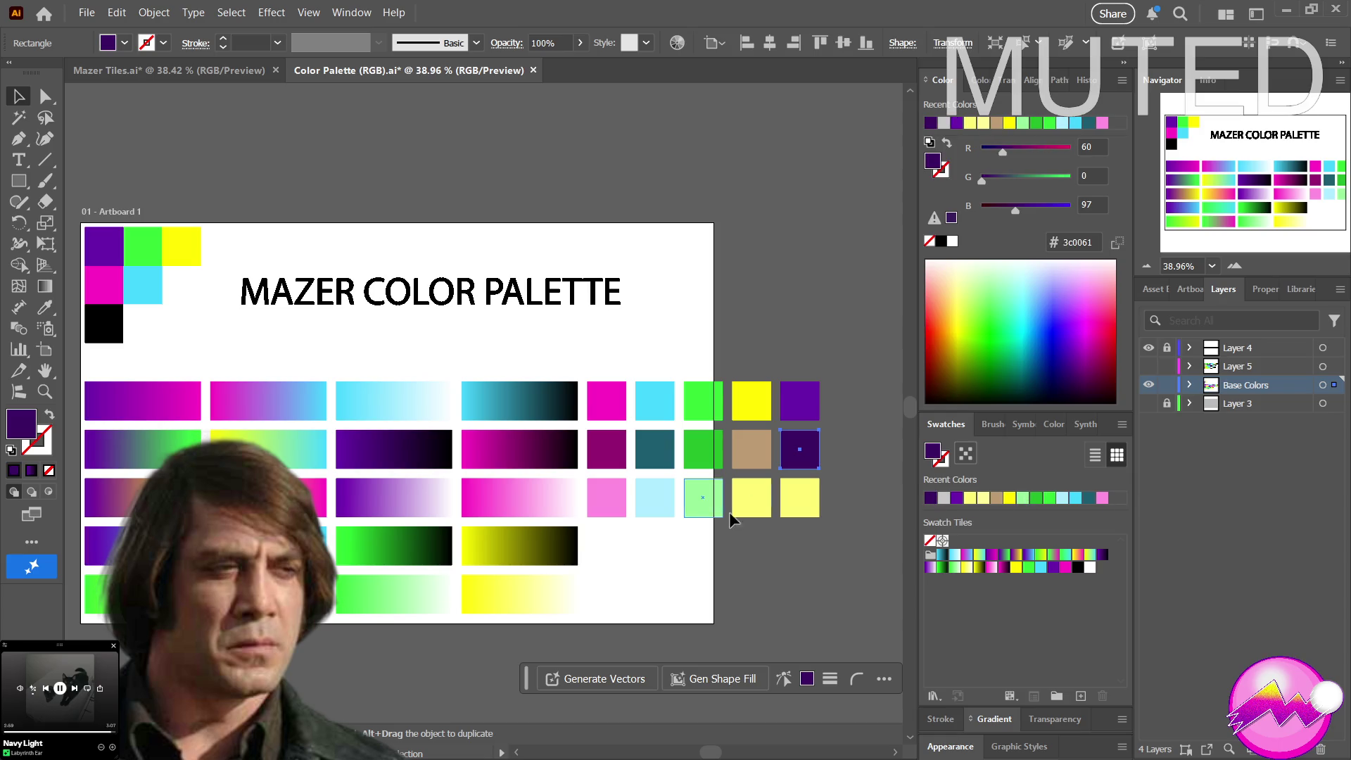
# Recolour the light-yellow tile with a sampled purple gradient, then a solid light purple fill
pyautogui.click(805, 504)
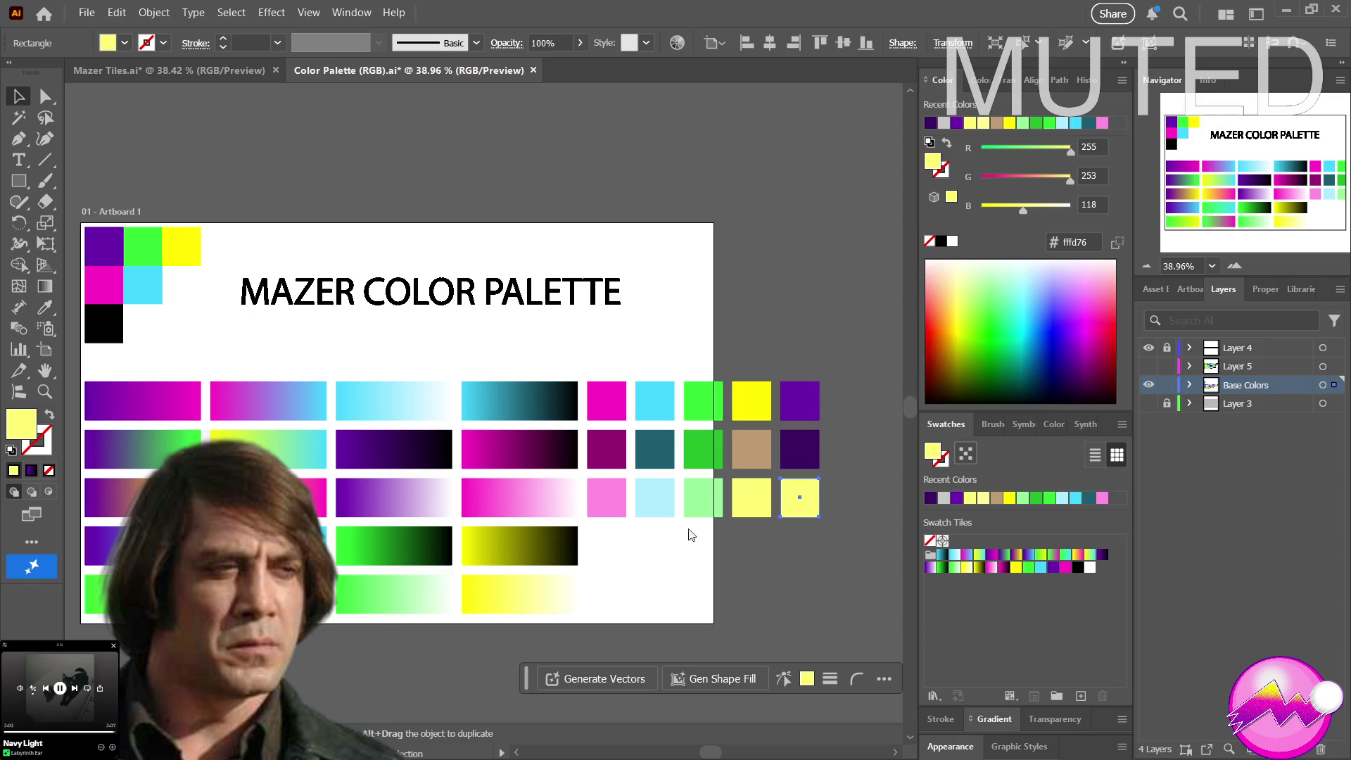
pyautogui.press('i')
pyautogui.moveTo(475, 424); pyautogui.dragTo(392, 494)
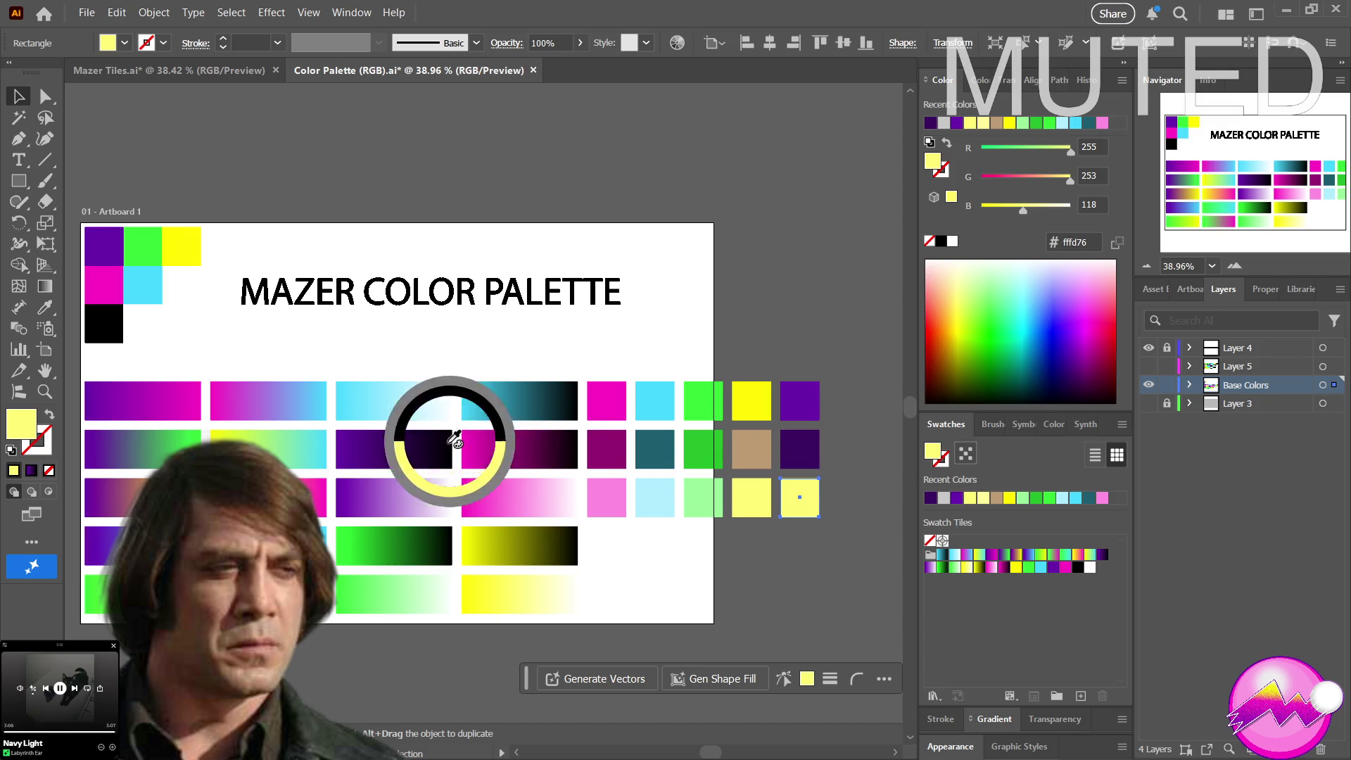
pyautogui.keyDown('shift'); pyautogui.click(392, 493); pyautogui.keyUp('shift')
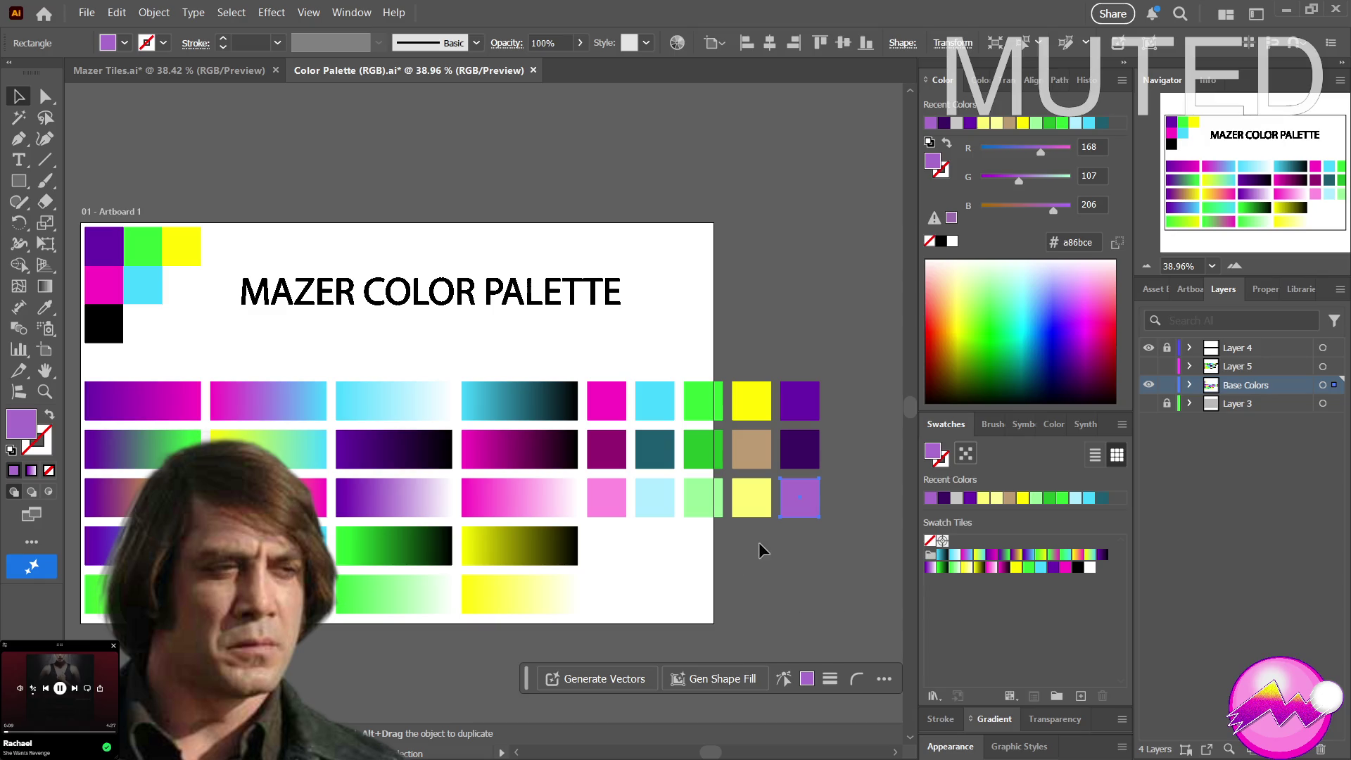
# Inspect the magenta and dark magenta tiles, then select the ten lower-row tiles
pyautogui.click(616, 410)
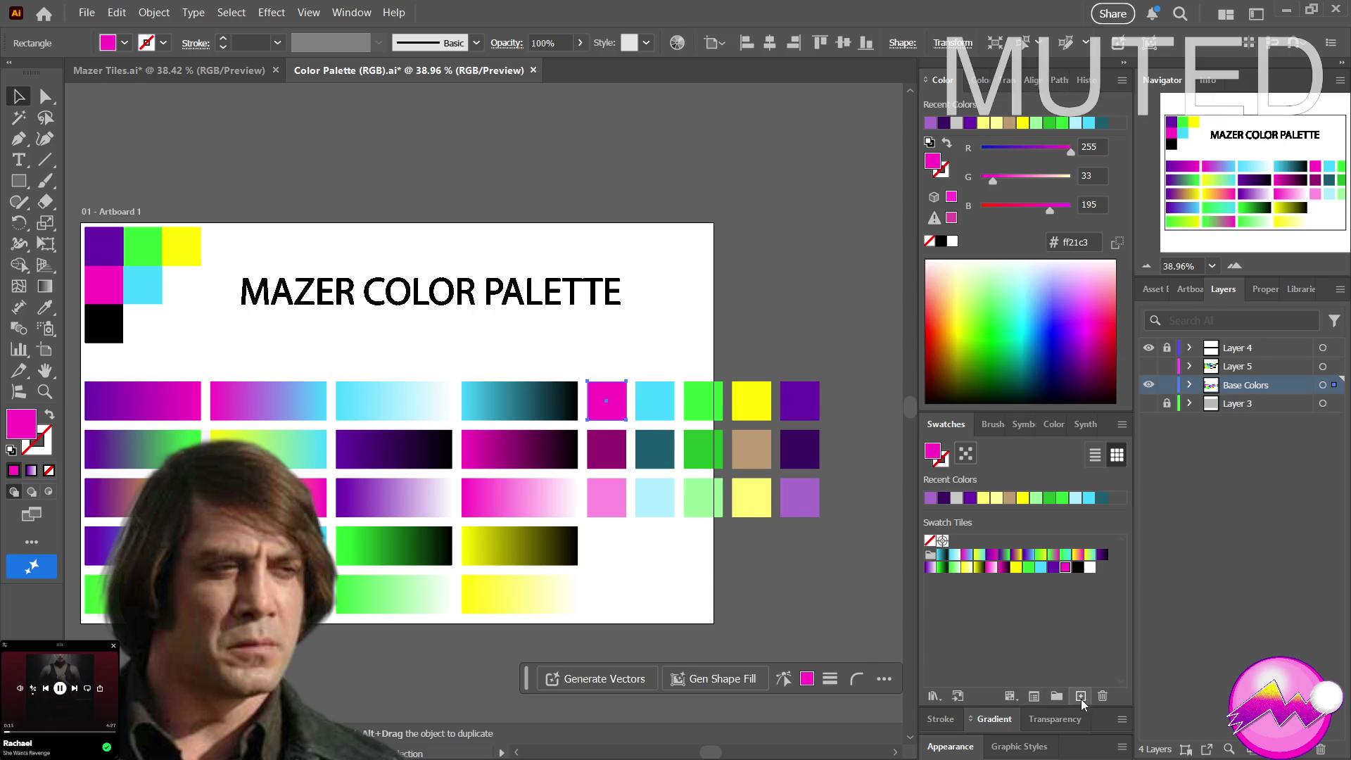
pyautogui.click(612, 455)
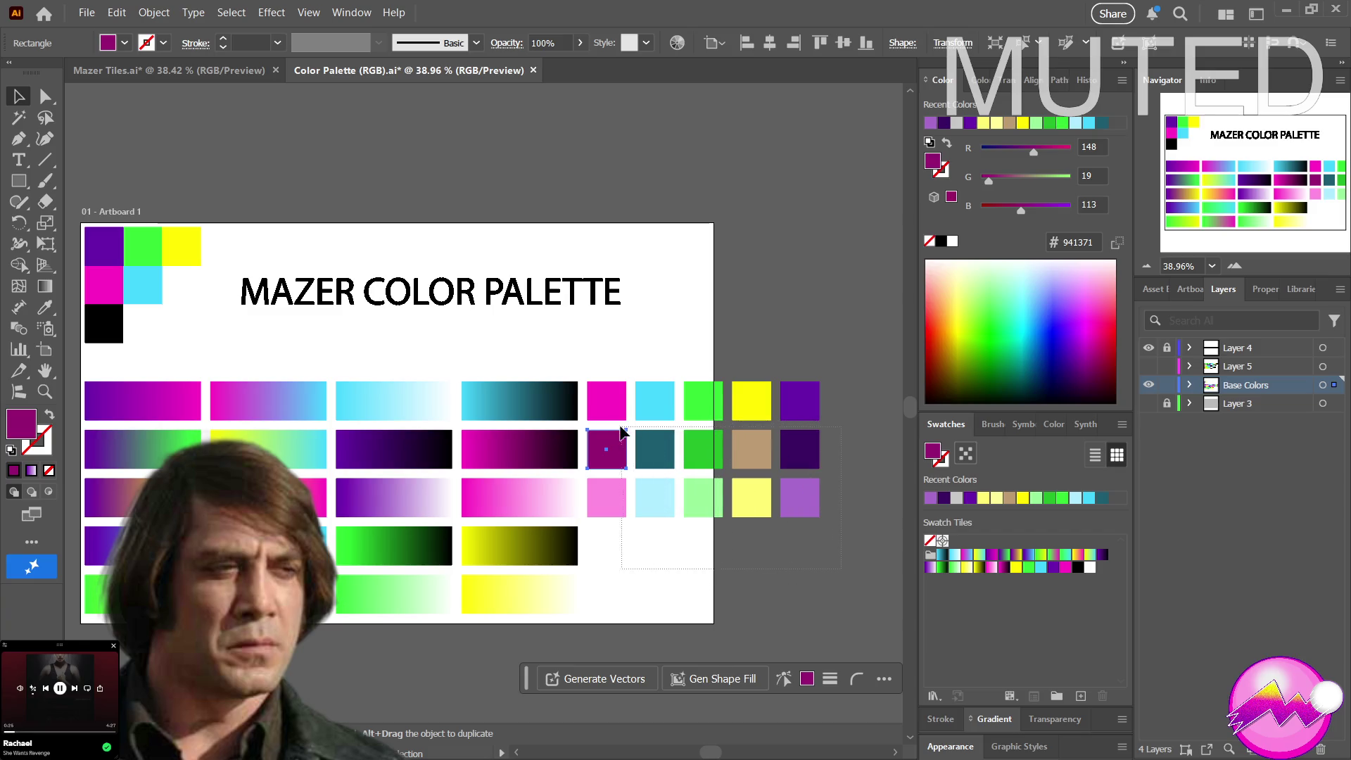
pyautogui.moveTo(776, 452); pyautogui.dragTo(595, 435)
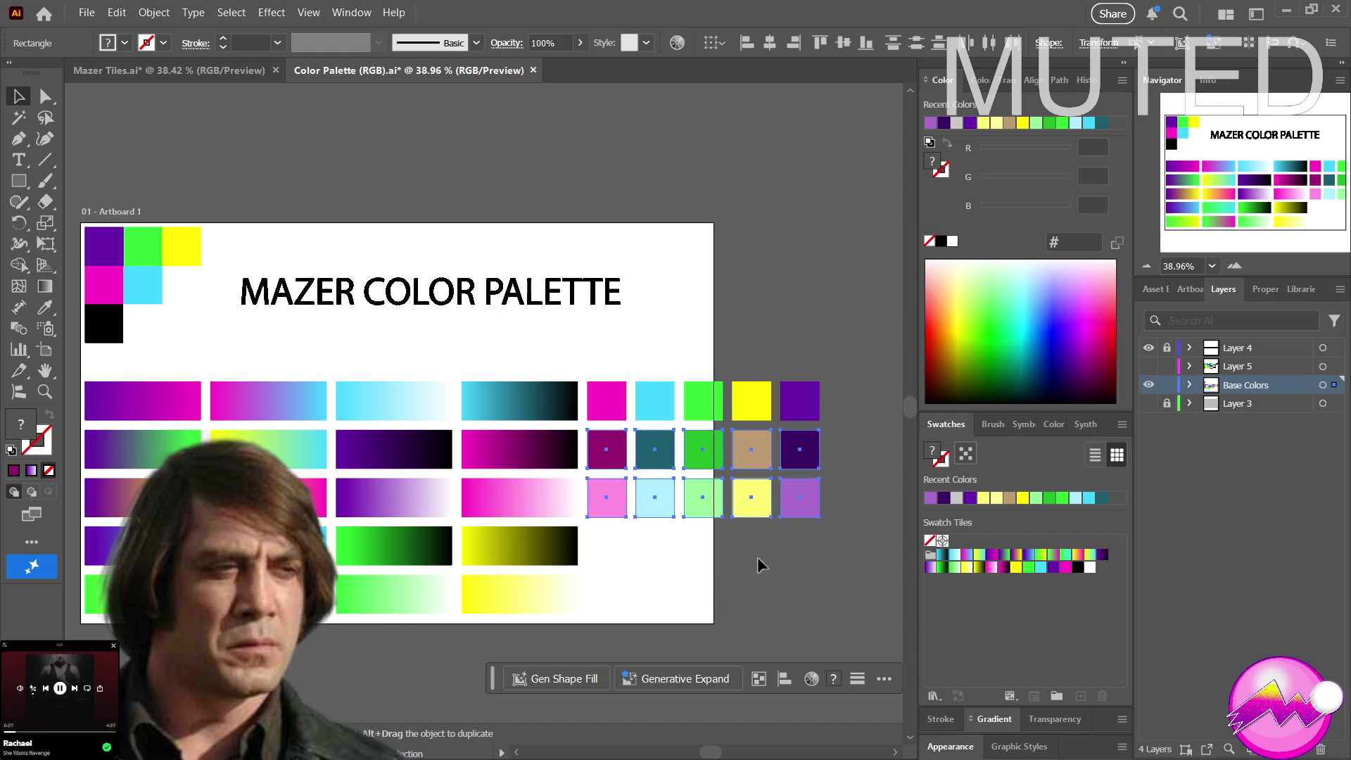
pyautogui.moveTo(797, 503); pyautogui.dragTo(948, 606)
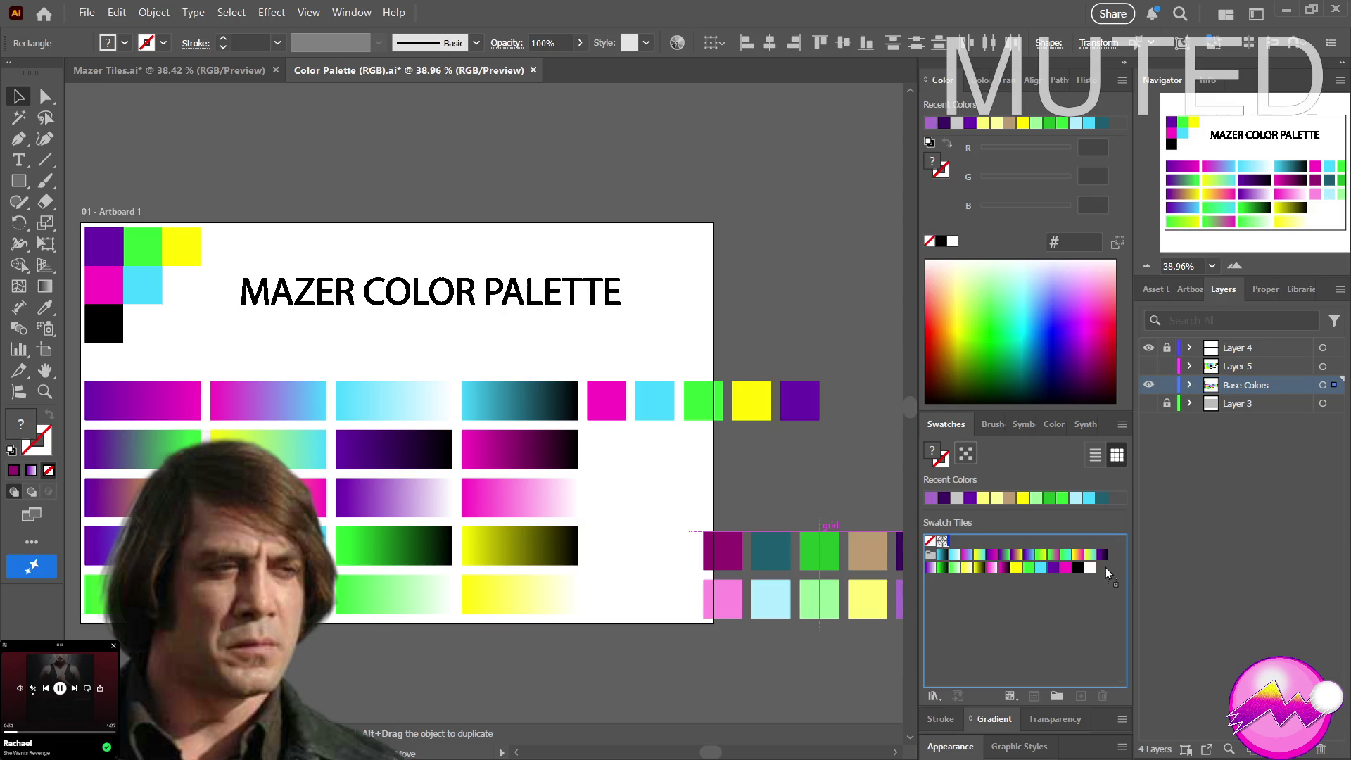
pyautogui.moveTo(1106, 566); pyautogui.dragTo(1100, 567)
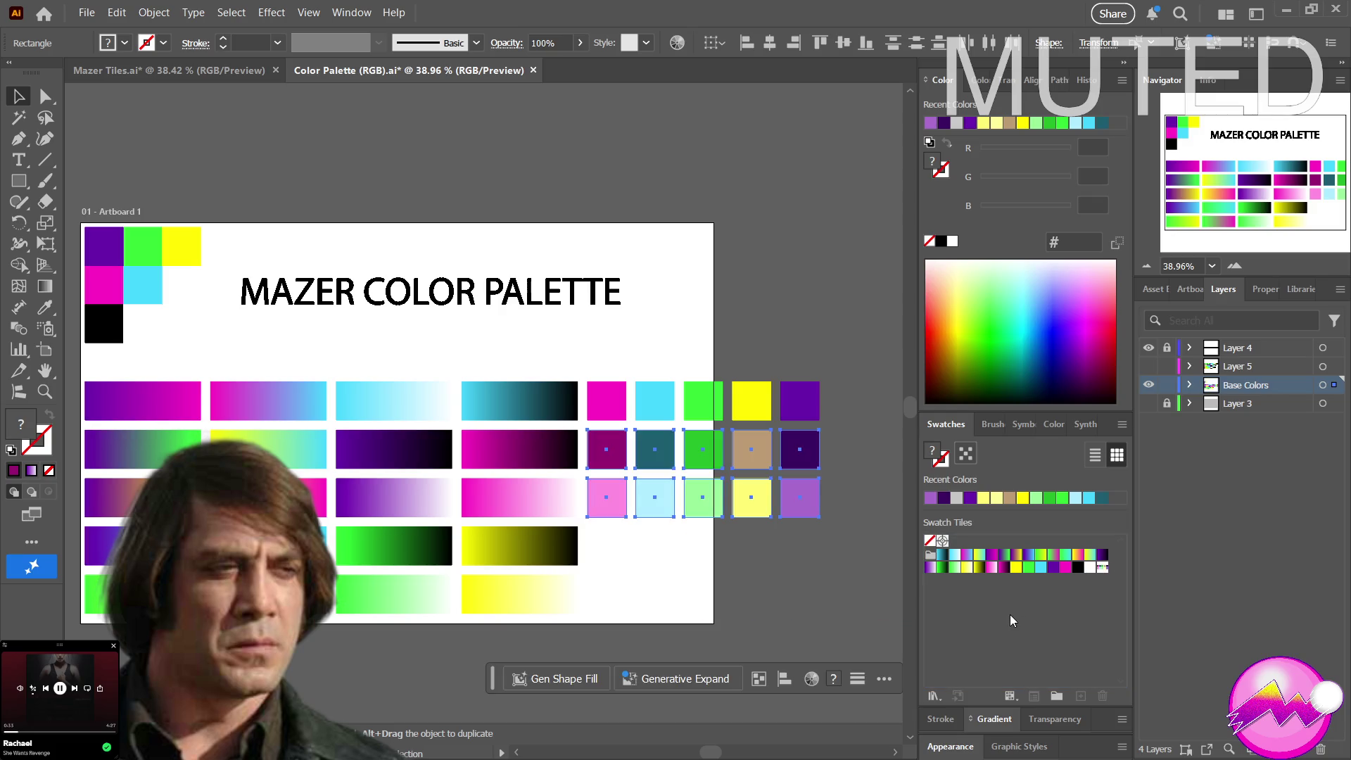
pyautogui.click(1103, 567)
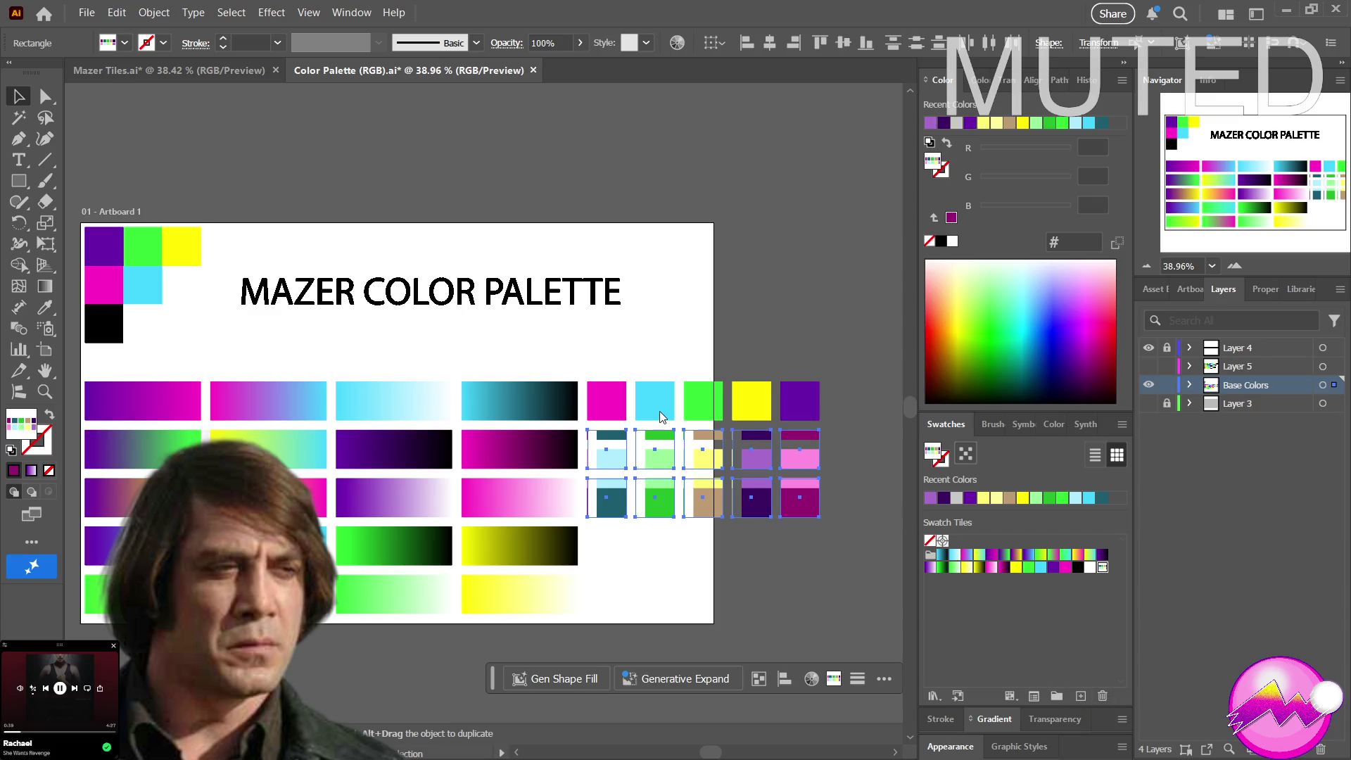
pyautogui.hotkey('ctrl', 'z')
pyautogui.hotkey('ctrl', 'z')
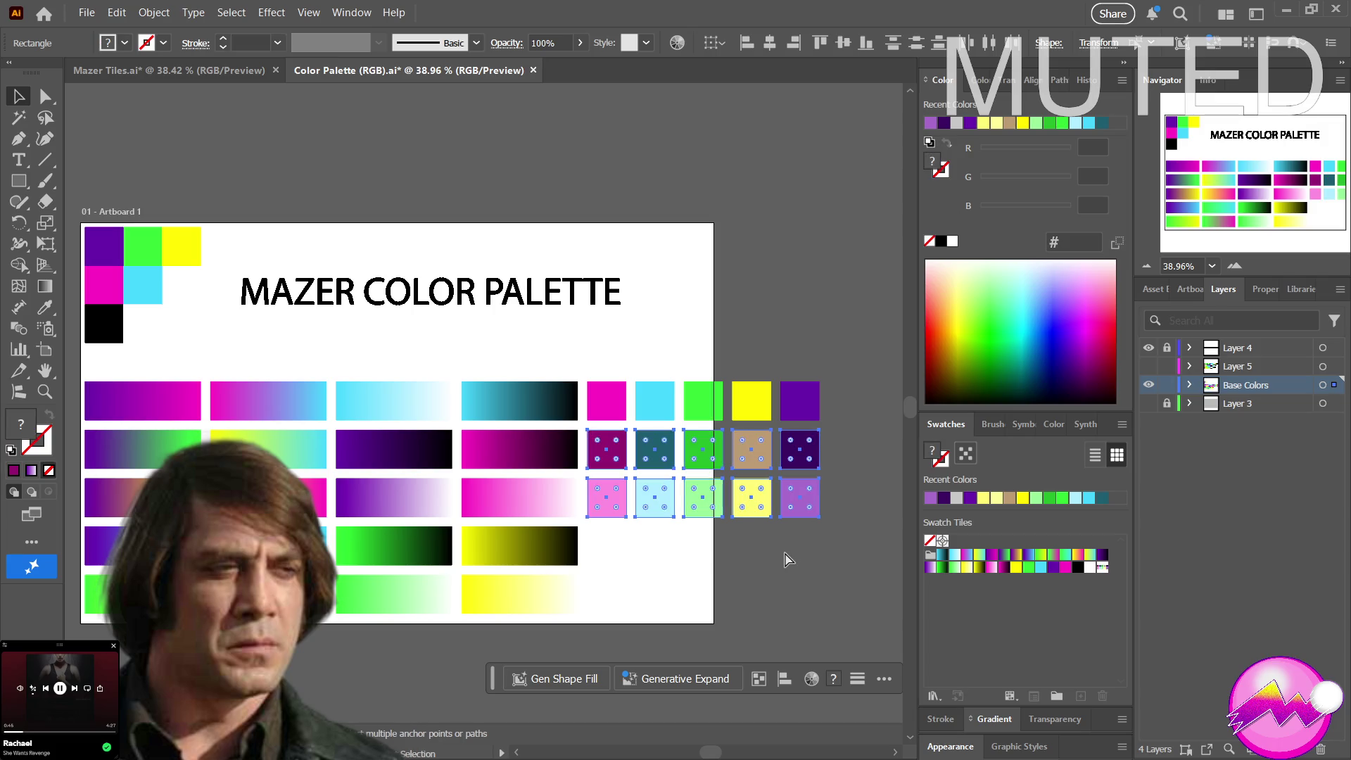
pyautogui.hotkey('ctrl', 'z')
pyautogui.click(773, 588)
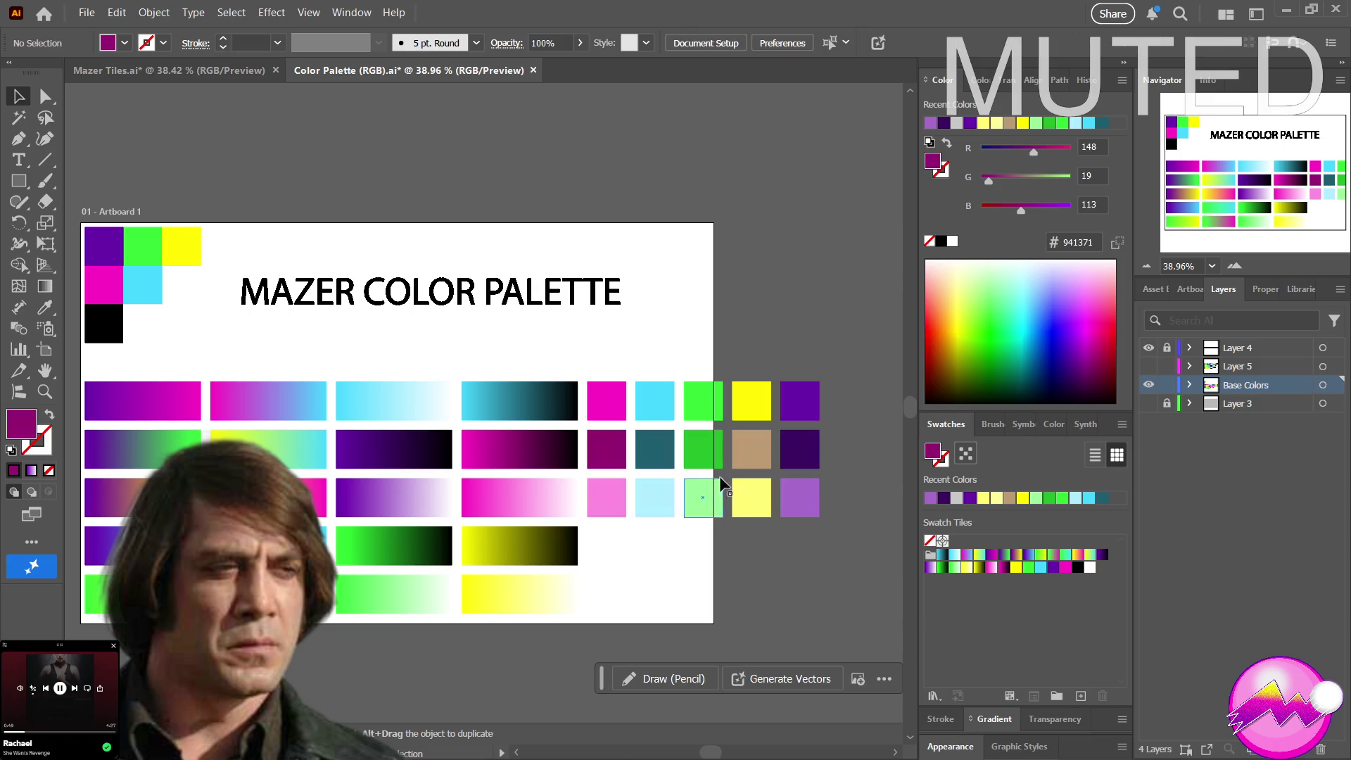
# Save the light purple tile colour as a new swatch, restore its fill, and select the dark purple tile
pyautogui.click(812, 500)
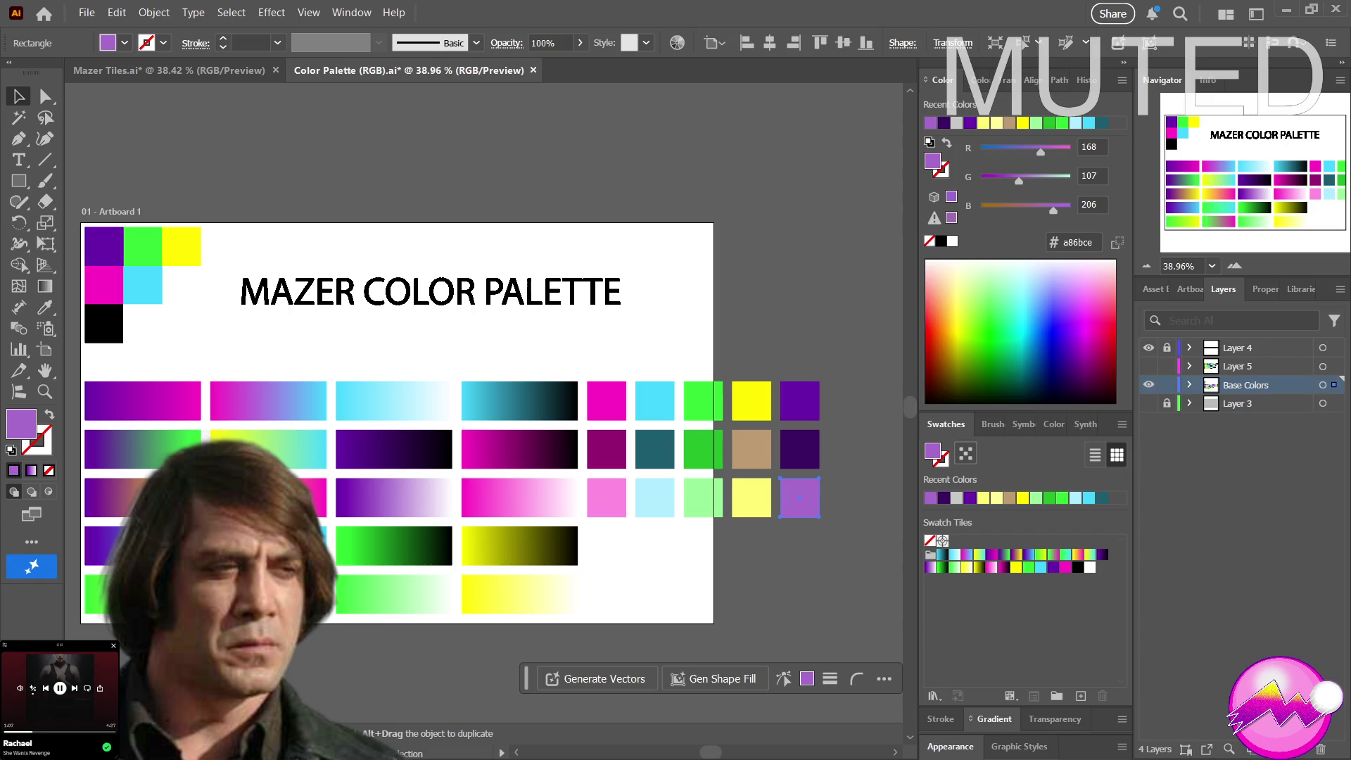
pyautogui.click(1080, 696)
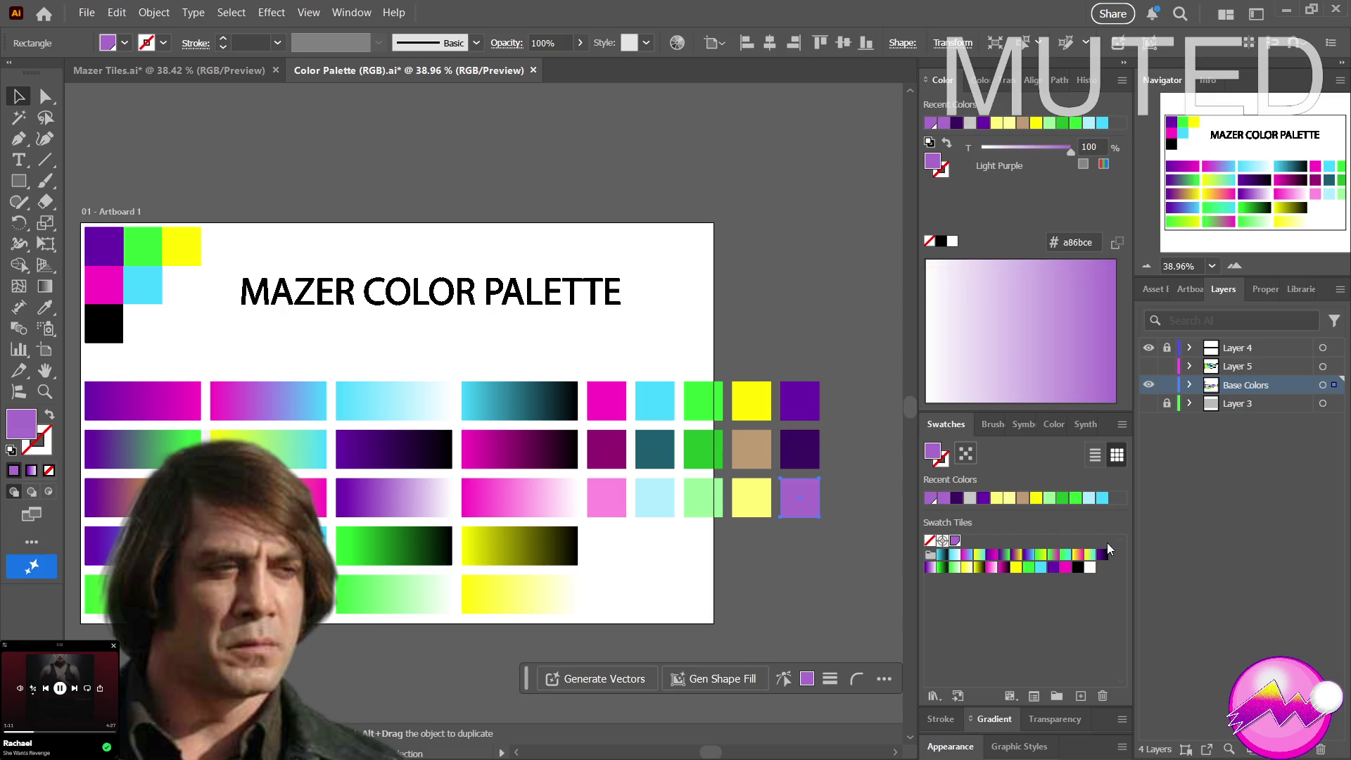
pyautogui.click(1089, 567)
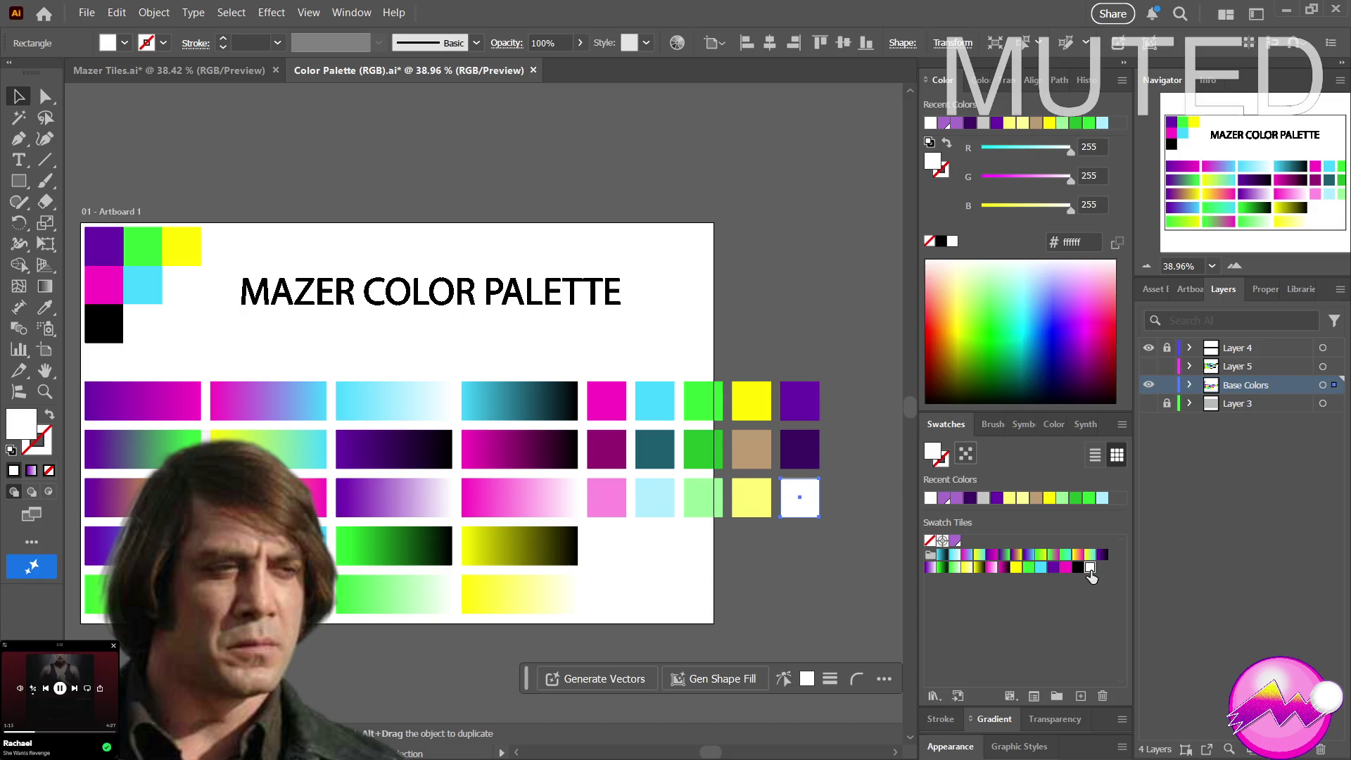
pyautogui.click(955, 540)
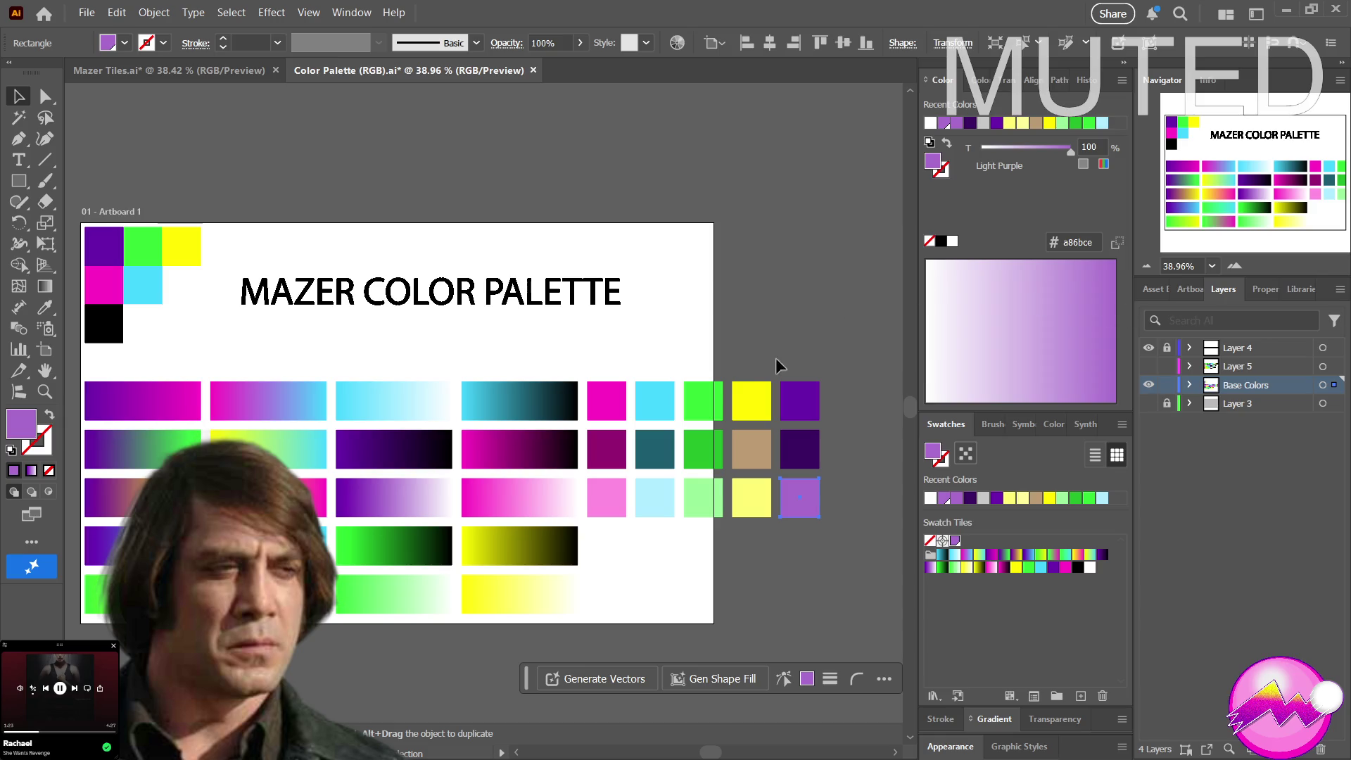
pyautogui.click(802, 451)
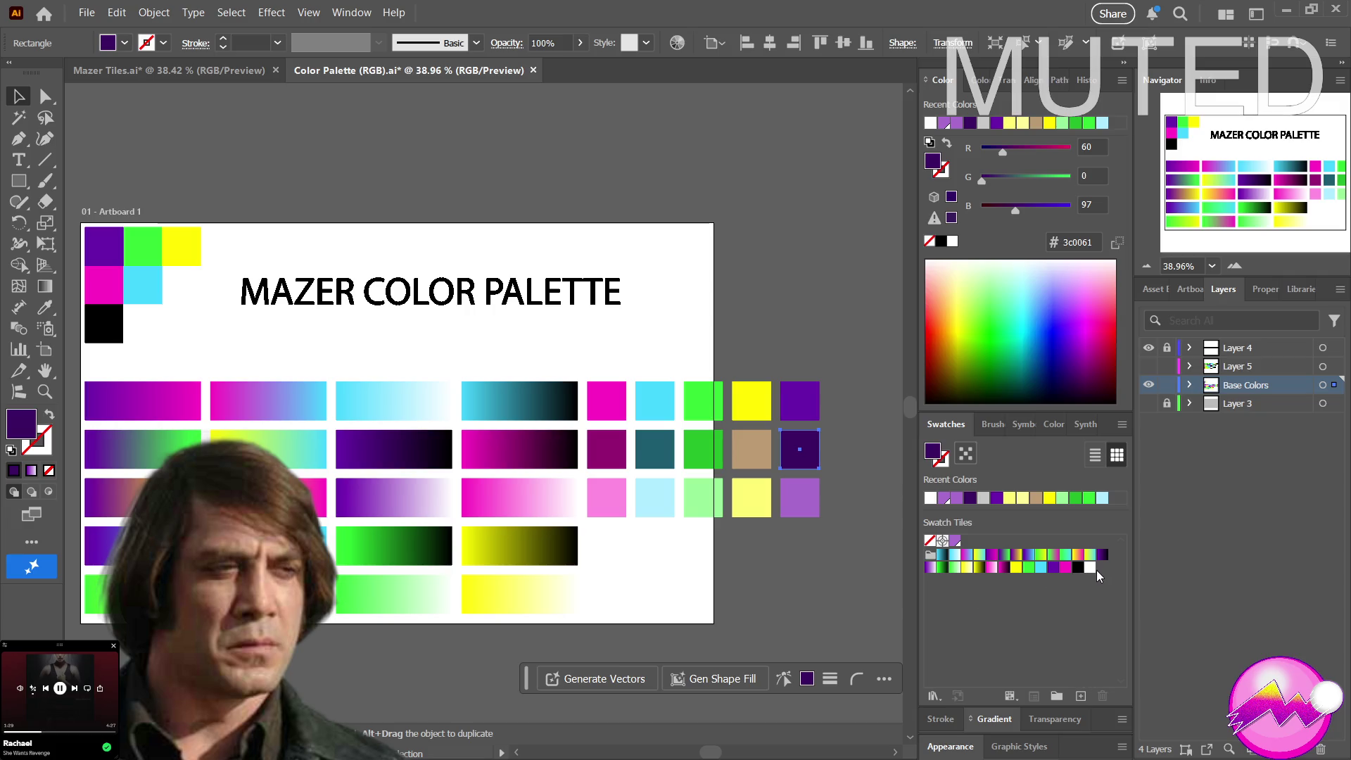
# Place the dark purple colour at the end of the Swatch Tiles group and deselect the tile
pyautogui.moveTo(959, 544); pyautogui.dragTo(1098, 573)
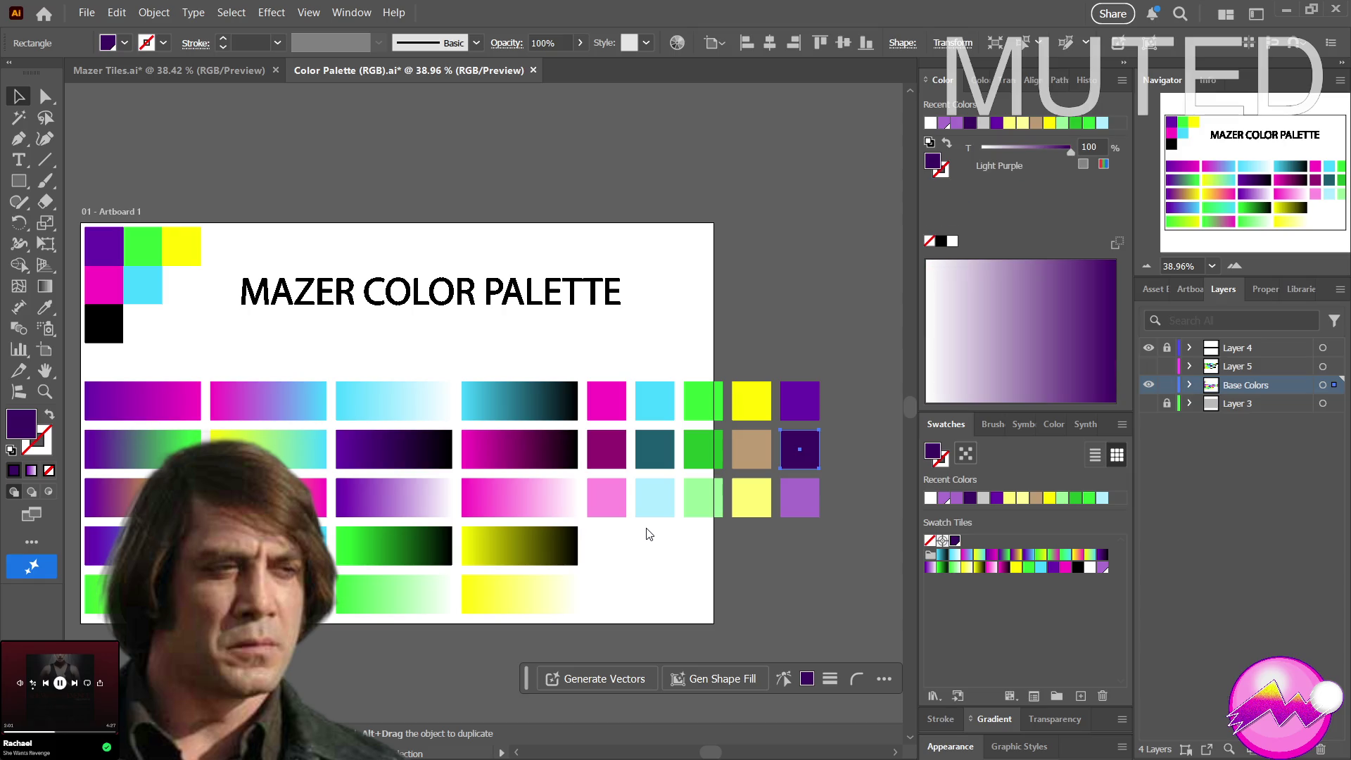
pyautogui.moveTo(946, 541); pyautogui.dragTo(1101, 569)
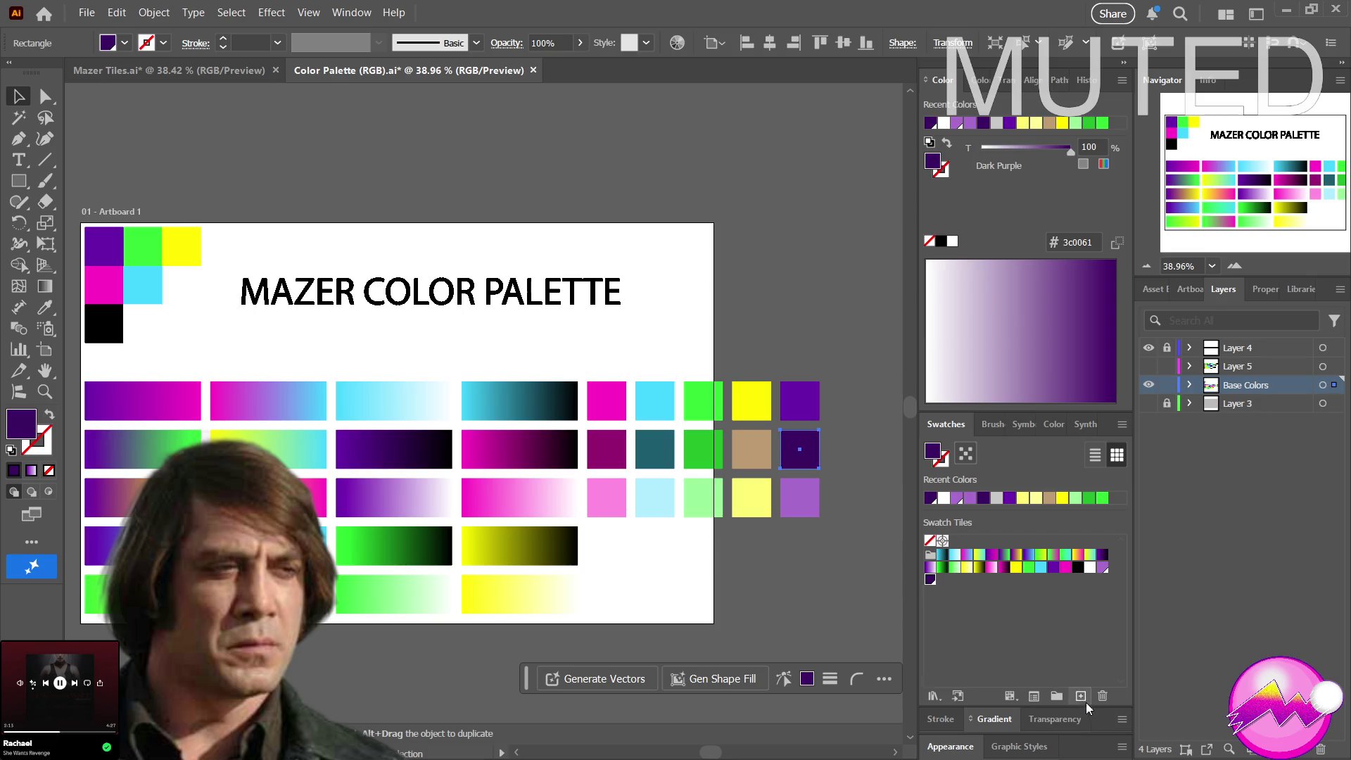
pyautogui.click(787, 571)
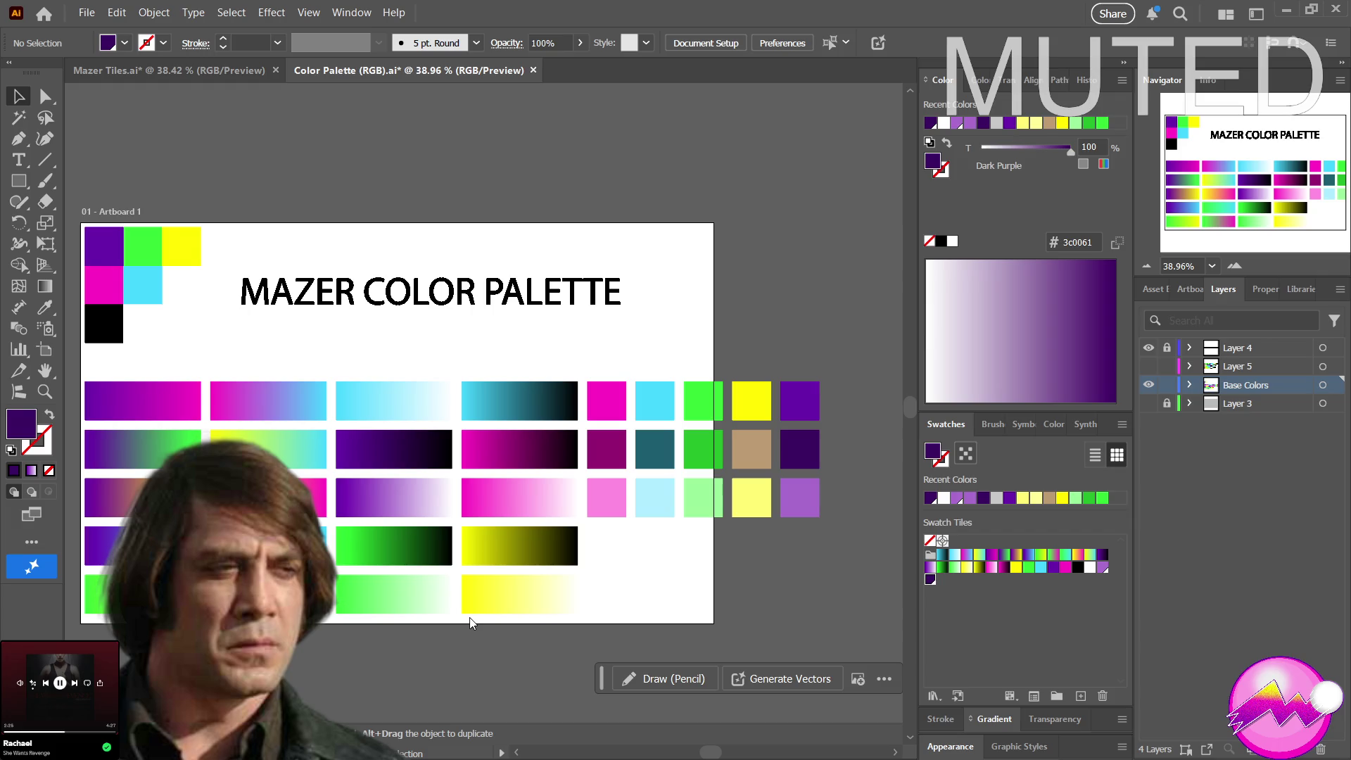
# Save the tan, green, light yellow, light green and teal tile colours as new swatches
pyautogui.click(752, 454)
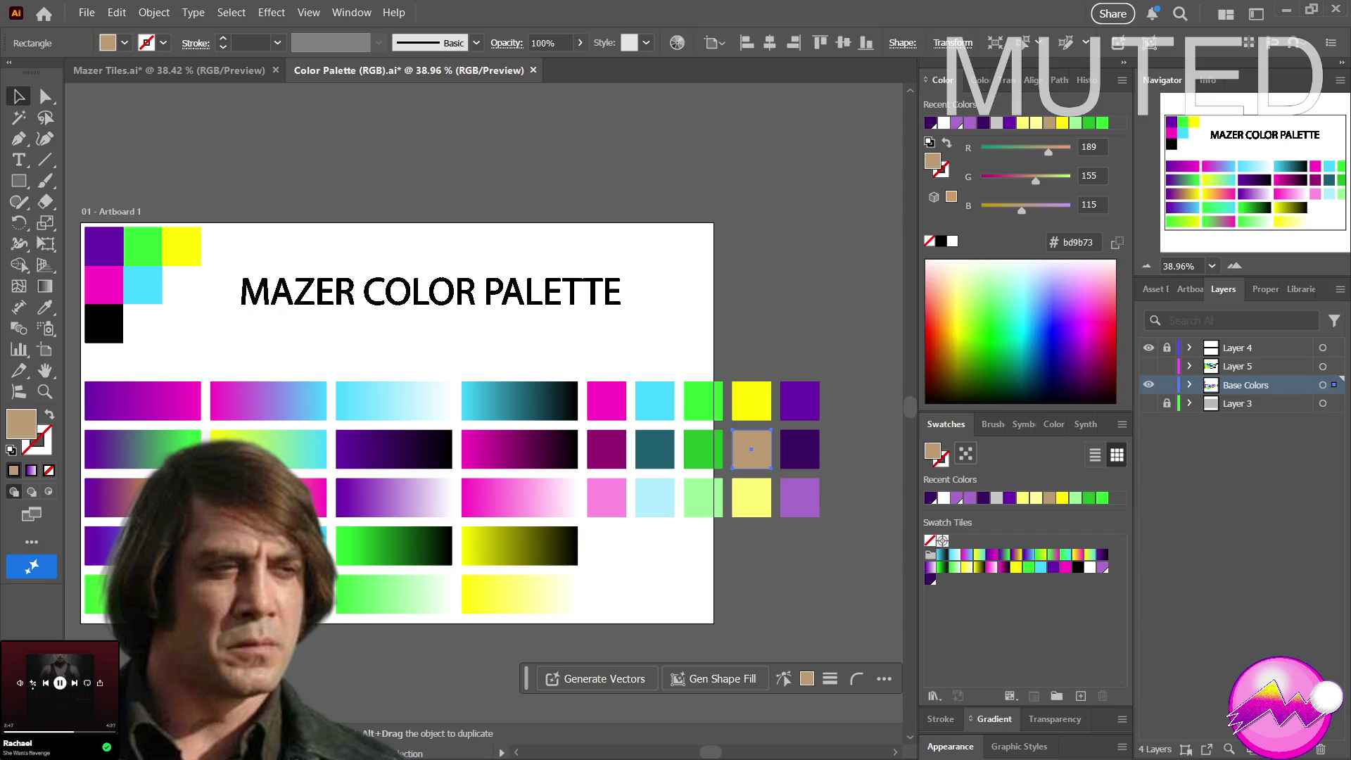
pyautogui.click(696, 463)
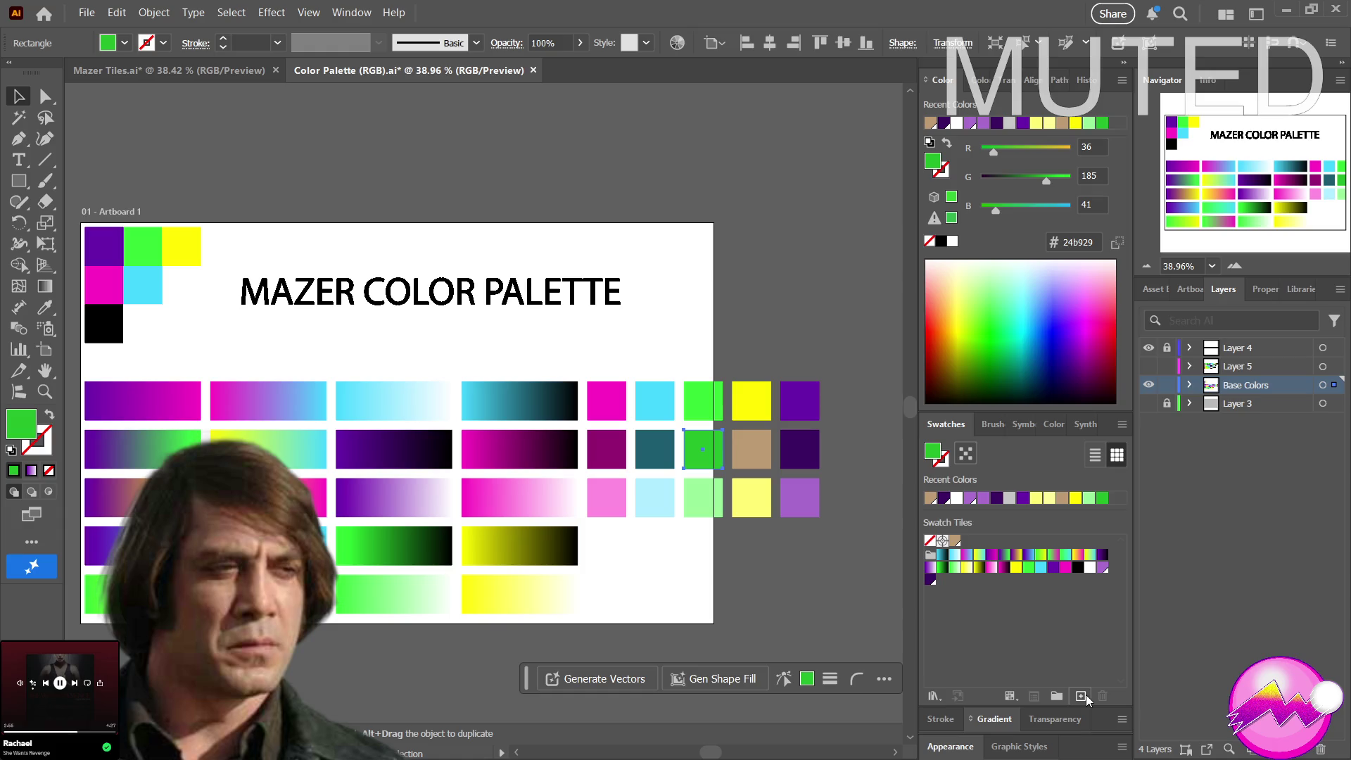
pyautogui.click(759, 509)
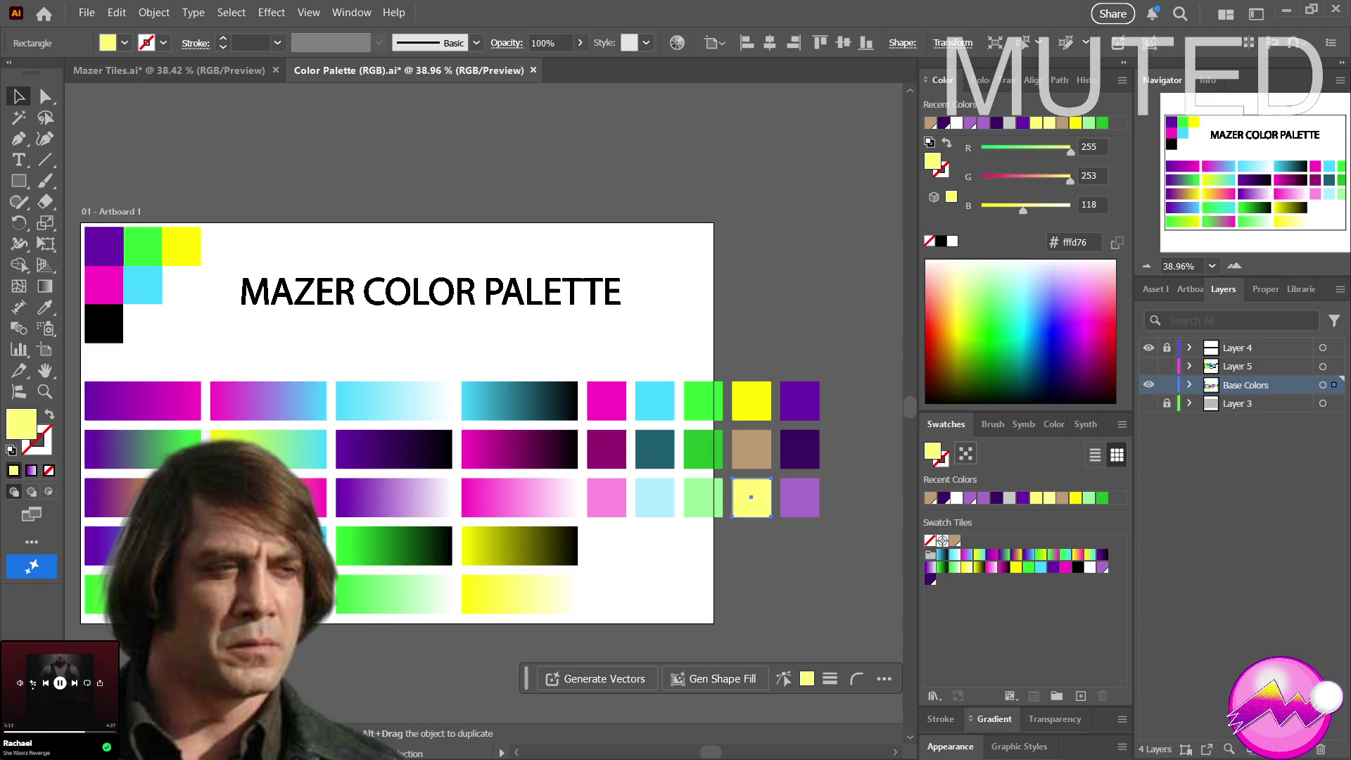
pyautogui.click(692, 493)
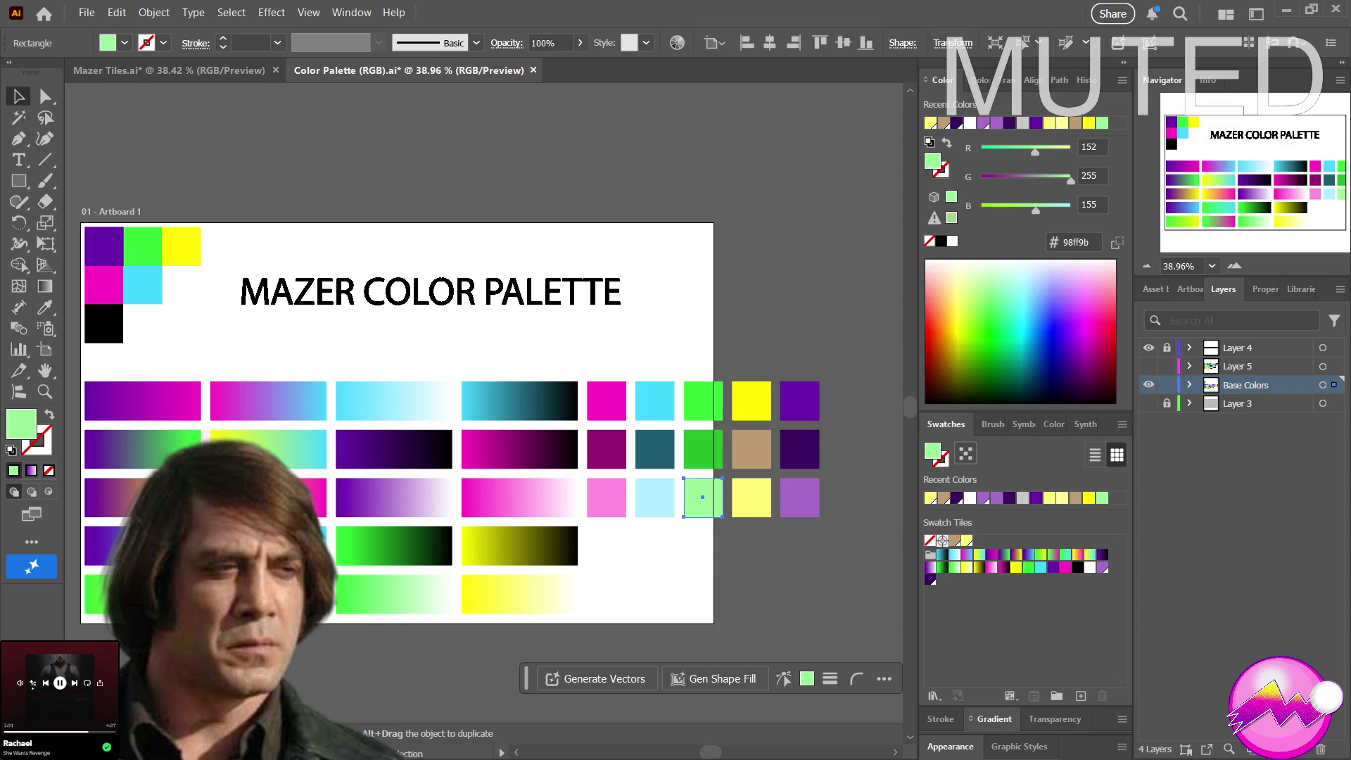
pyautogui.click(1101, 497)
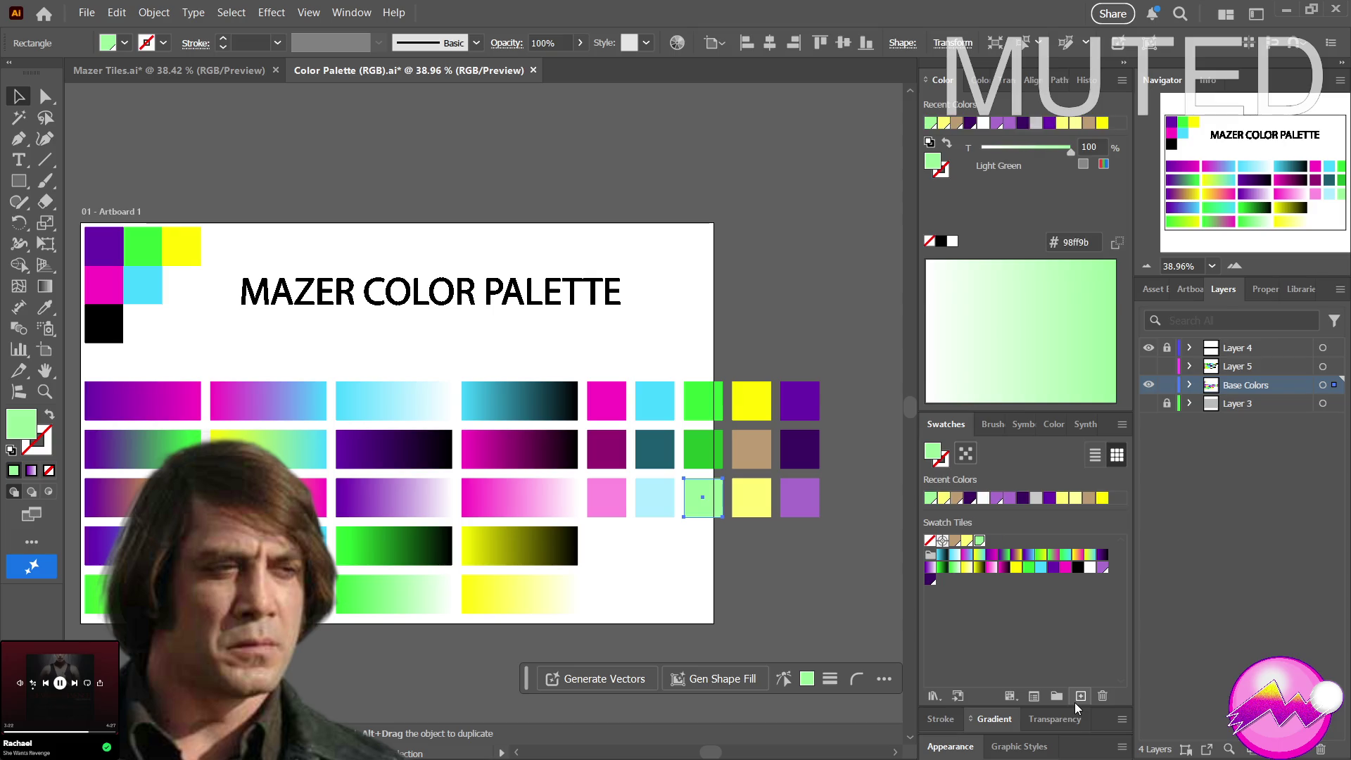
pyautogui.click(696, 453)
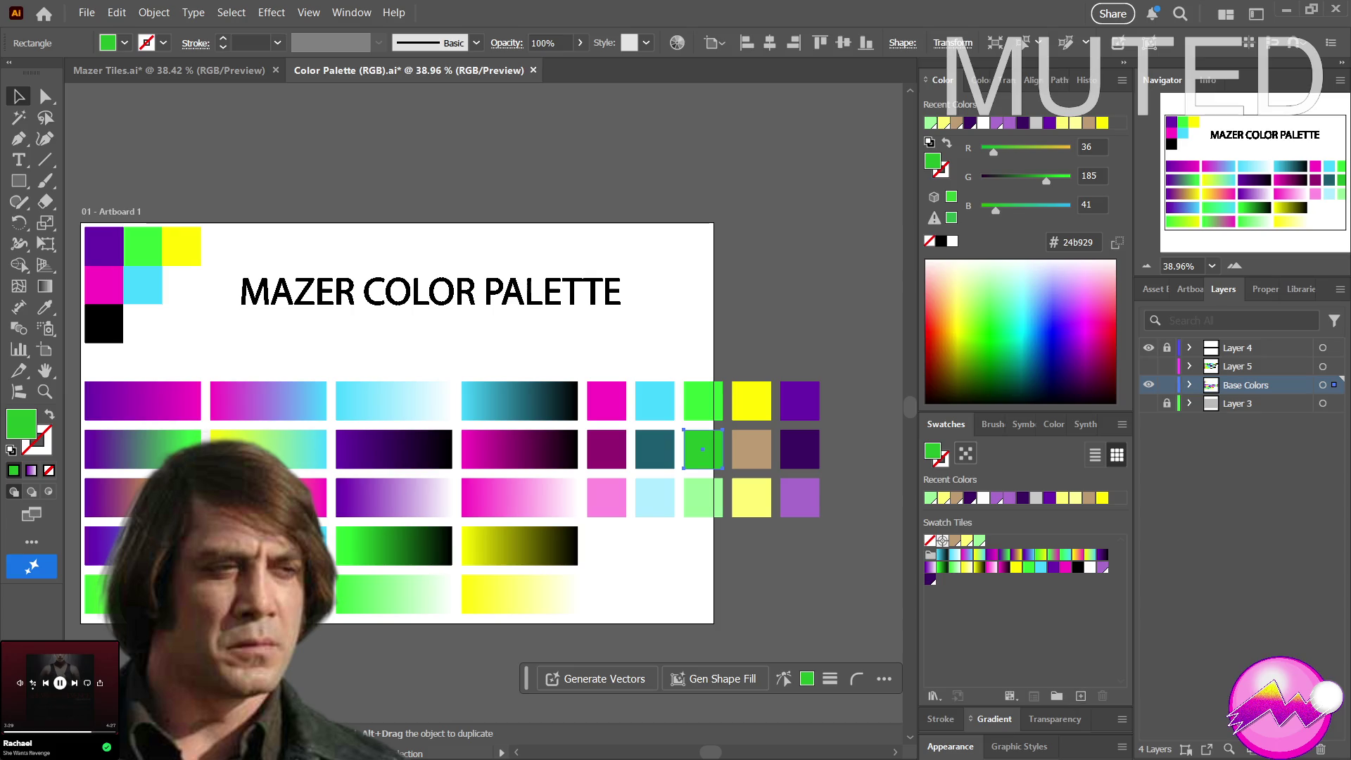
pyautogui.click(665, 465)
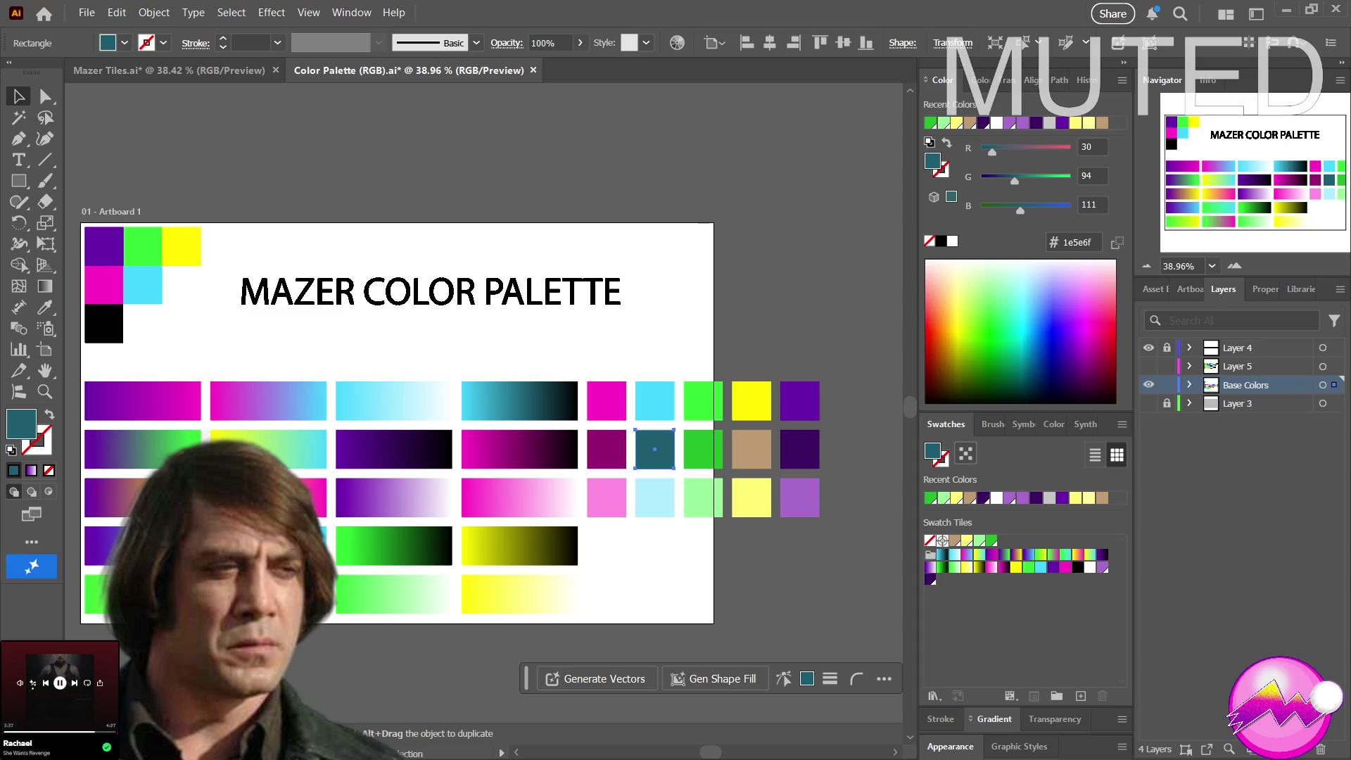
# Save the light cyan and light pink tile colours as new swatches
pyautogui.click(652, 499)
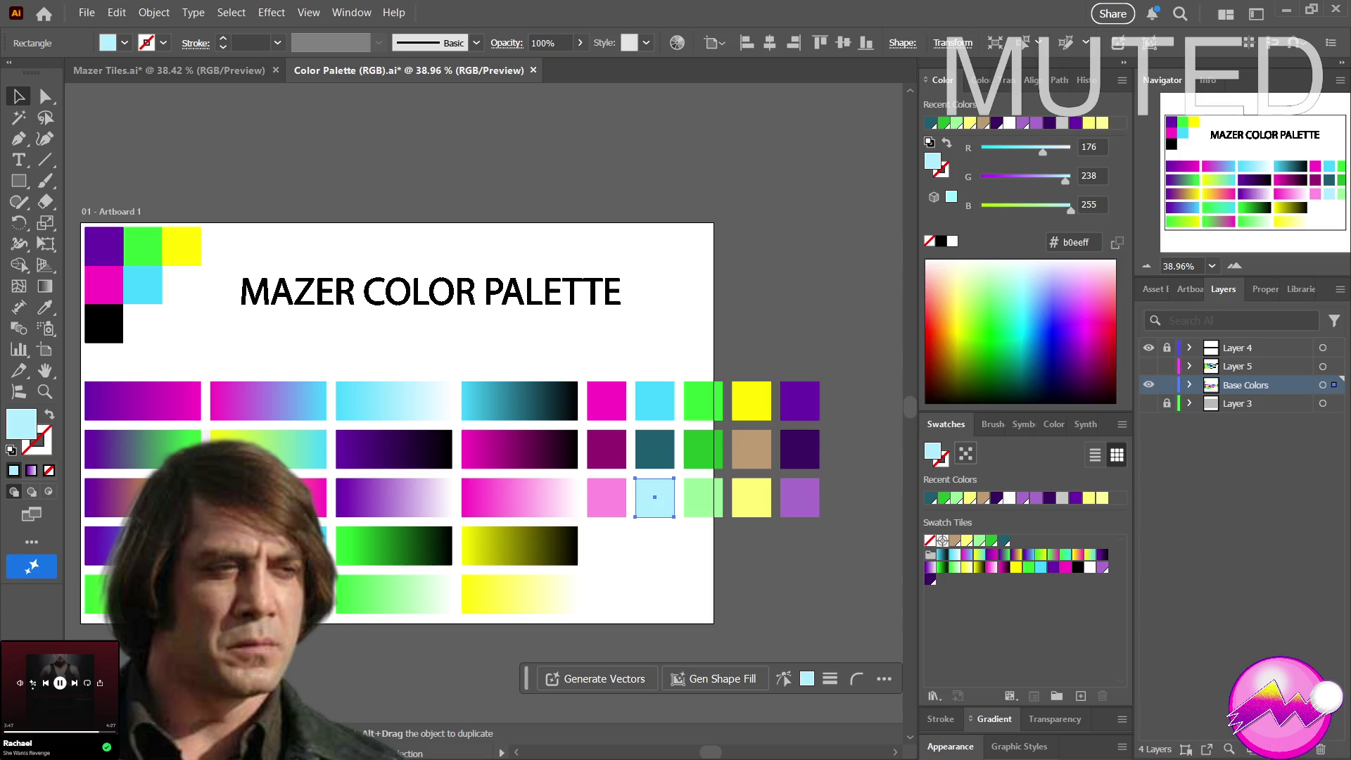
pyautogui.click(1080, 696)
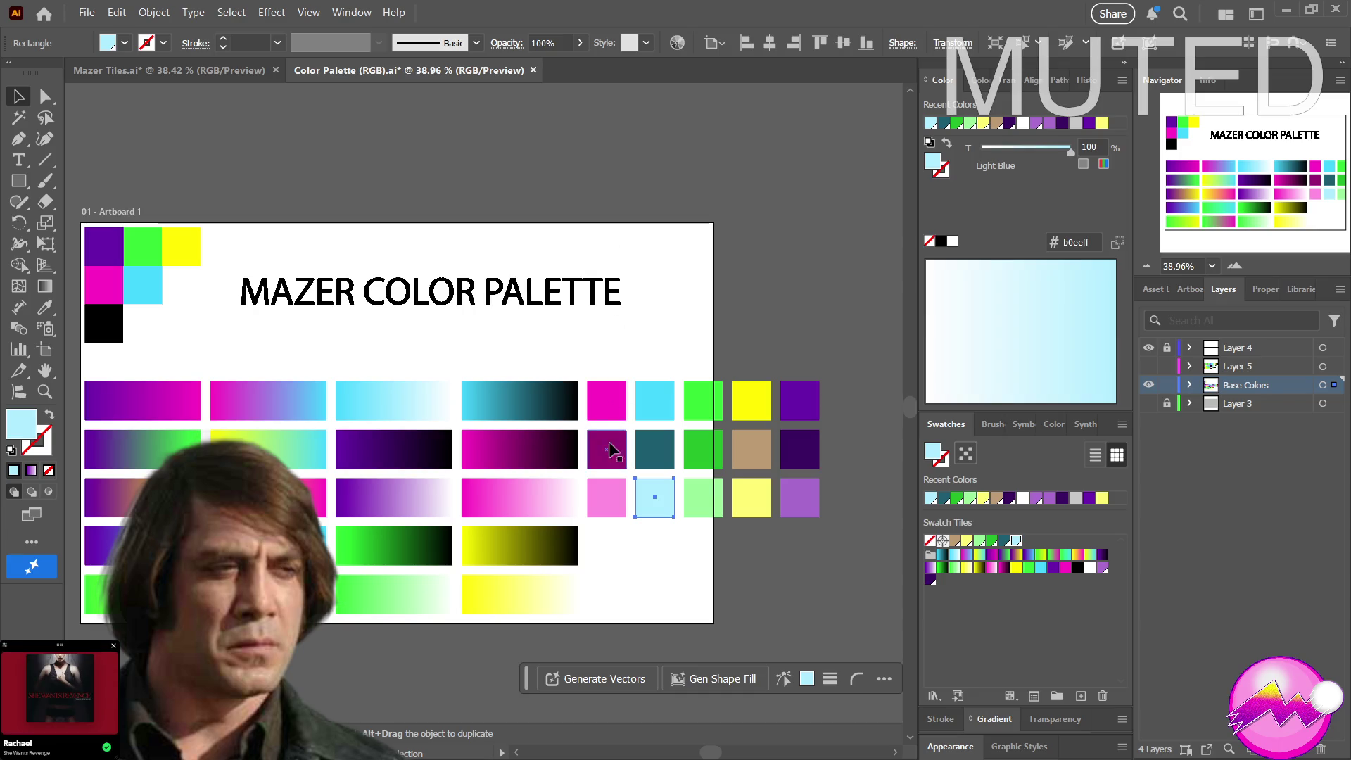
pyautogui.click(612, 504)
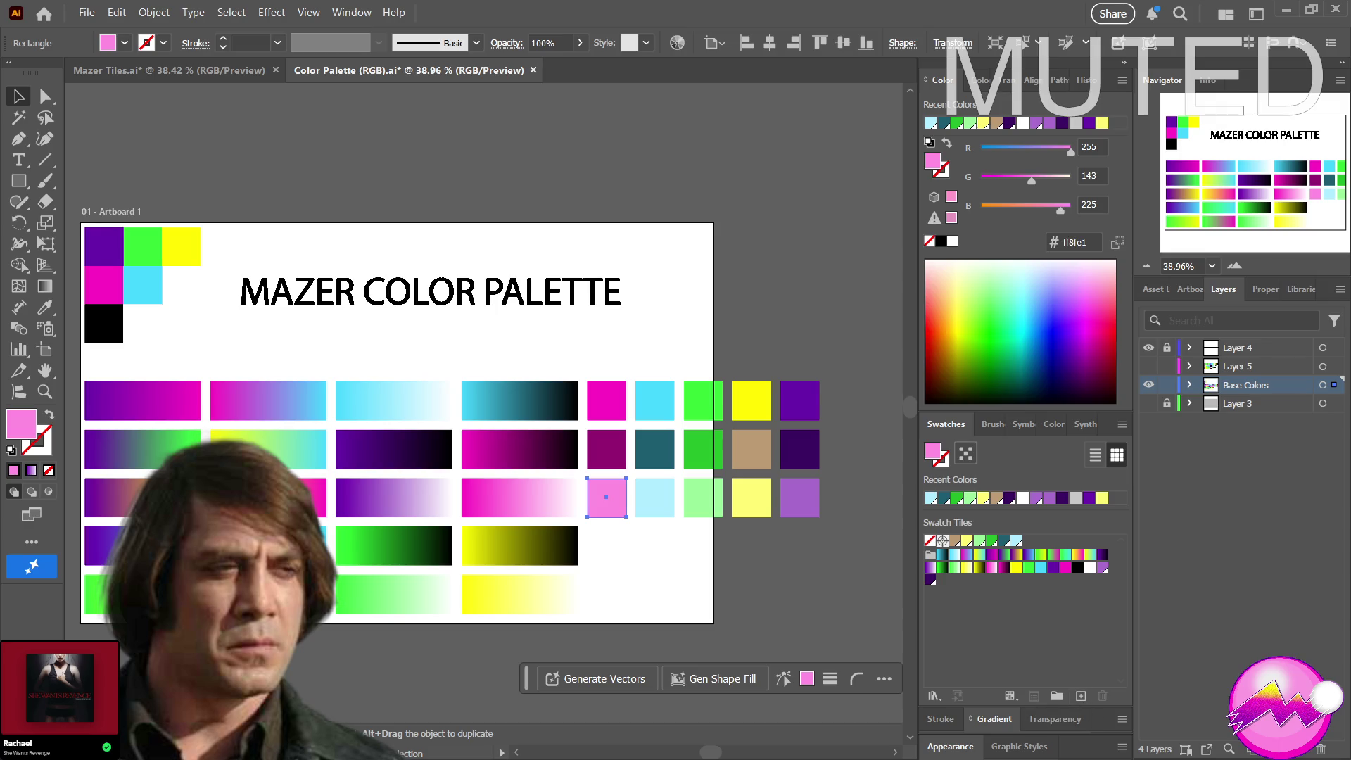
pyautogui.click(1080, 696)
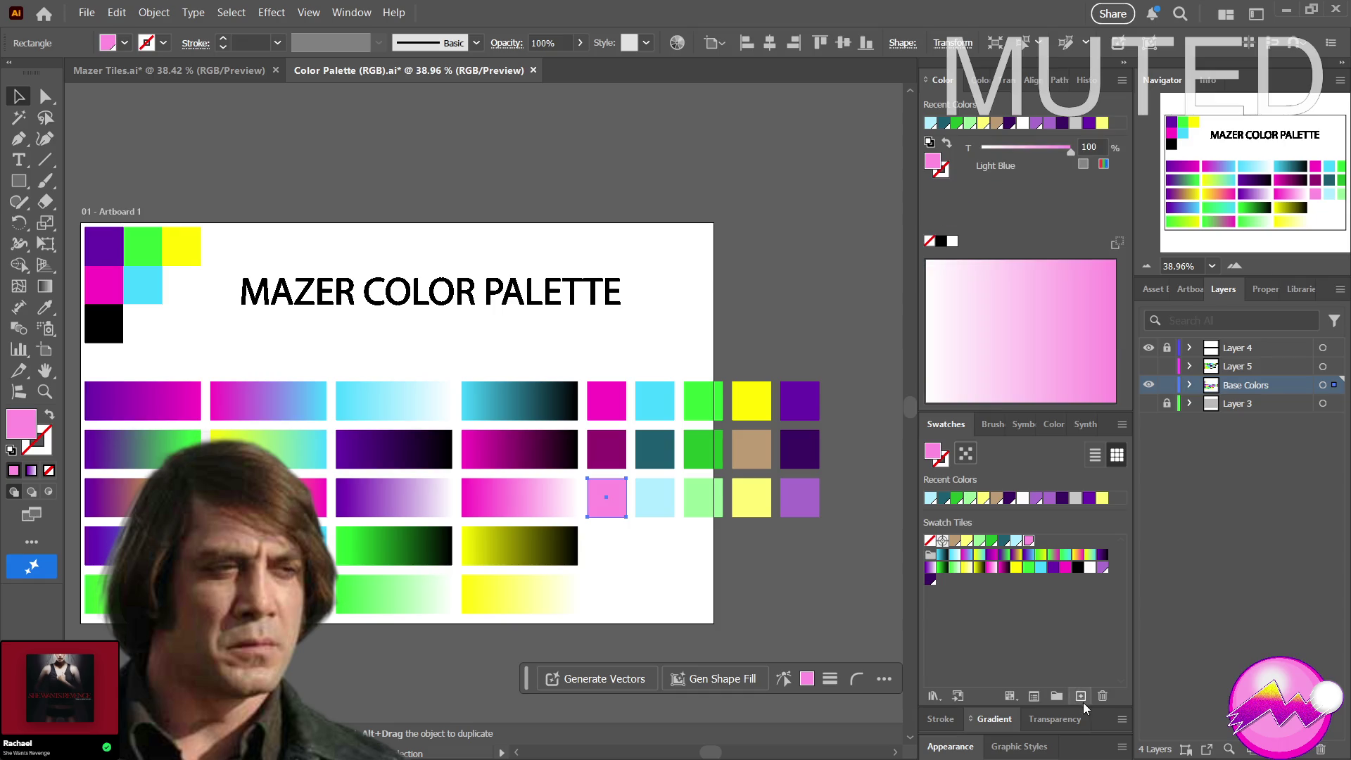
# Save the dark magenta tile colour as a swatch and select a range in Swatch Tiles
pyautogui.click(609, 459)
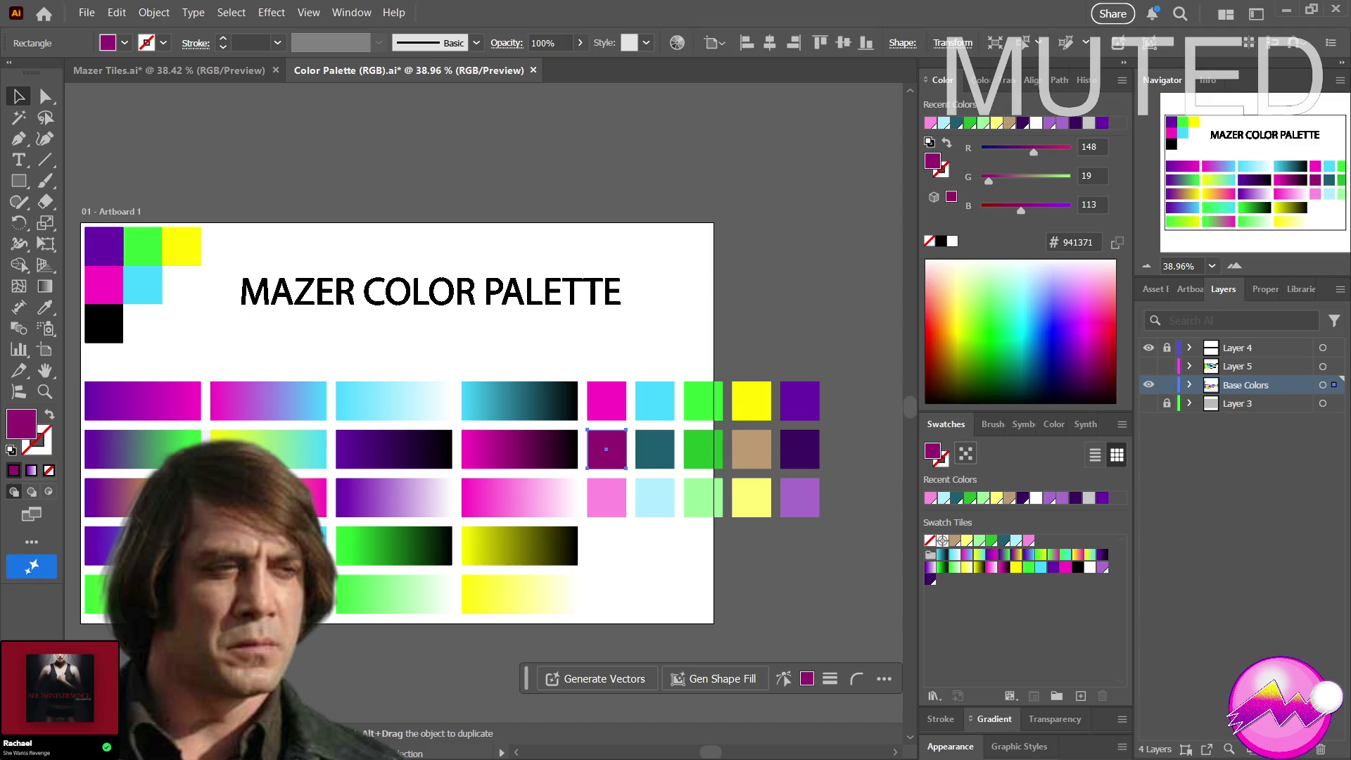
pyautogui.click(1080, 696)
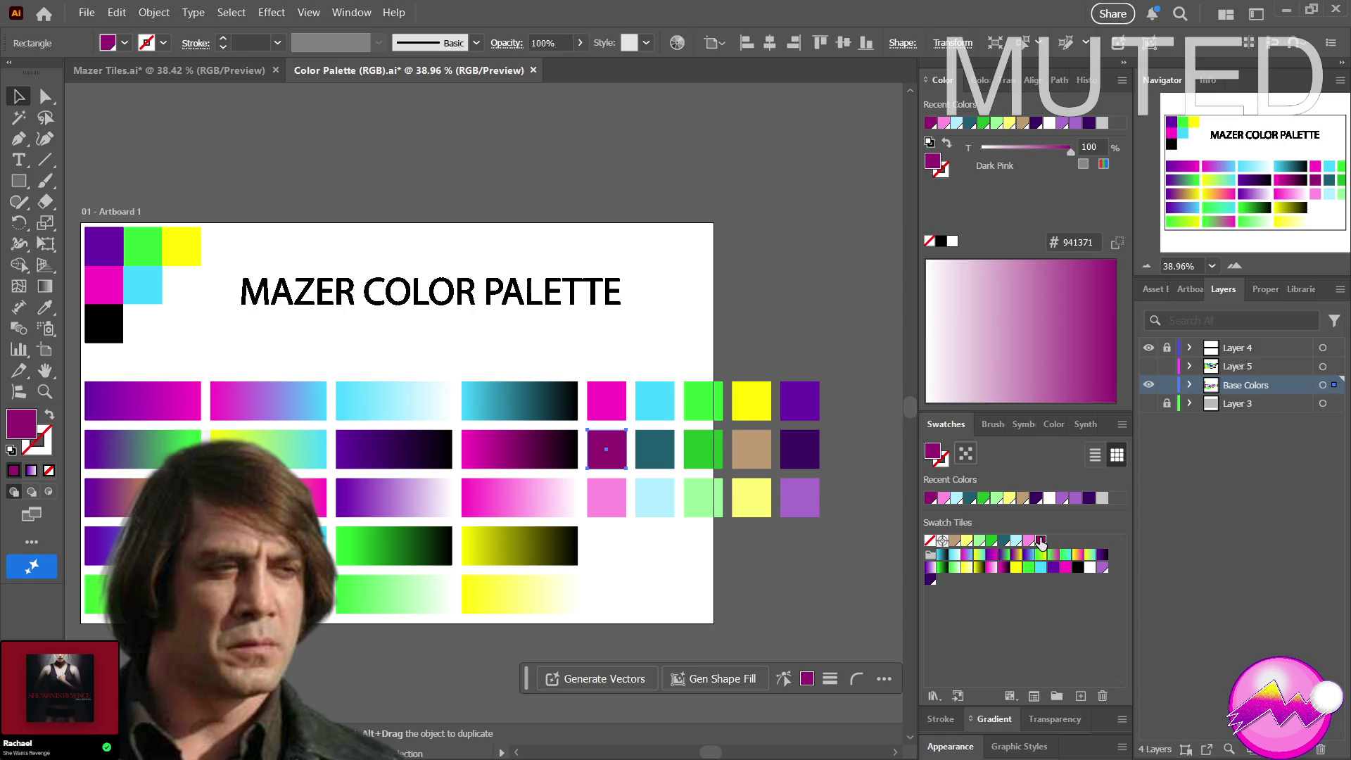
pyautogui.keyDown('shift'); pyautogui.click(954, 541); pyautogui.keyUp('shift')
# Move the selected swatches and the yellow swatch to earlier spots in the Swatch Tiles group
pyautogui.moveTo(957, 547); pyautogui.dragTo(938, 588)
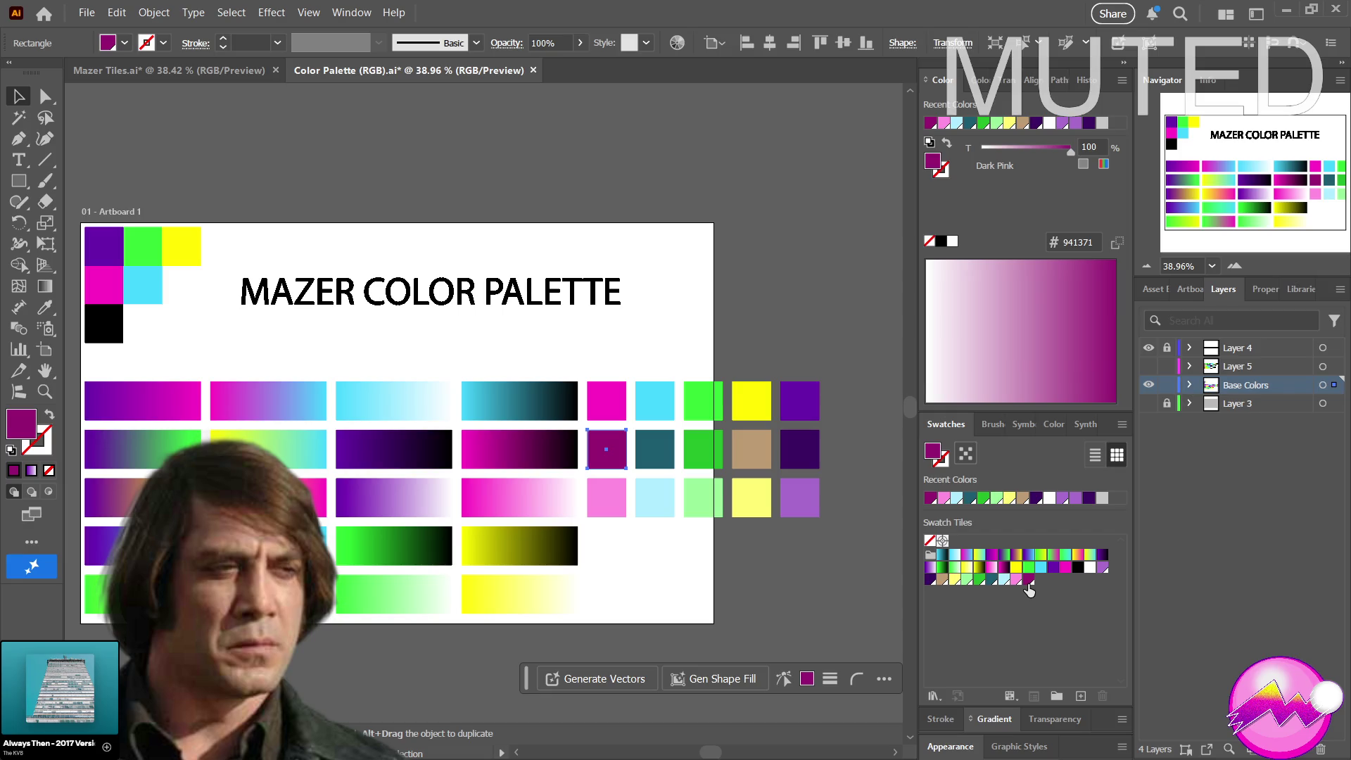
pyautogui.click(1014, 572)
pyautogui.moveTo(1018, 576); pyautogui.dragTo(936, 561)
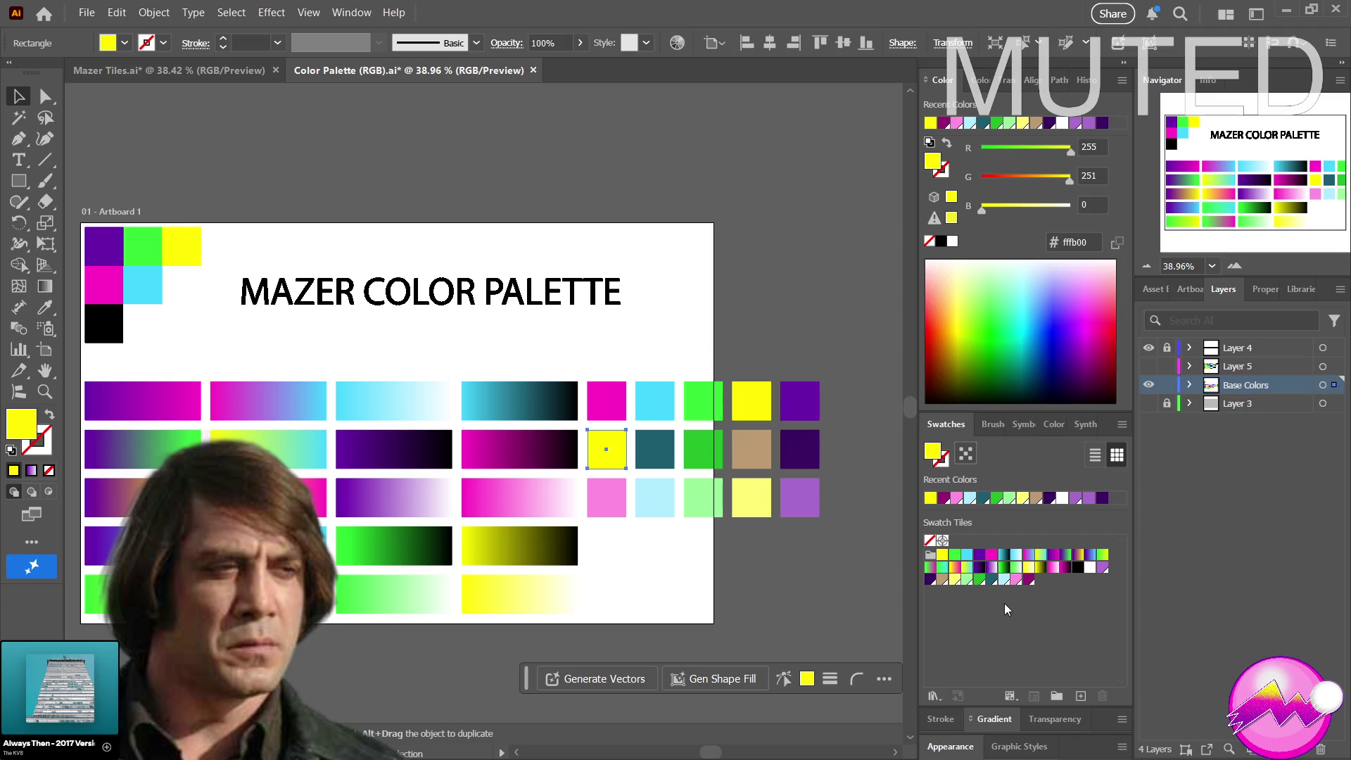
pyautogui.click(1026, 581)
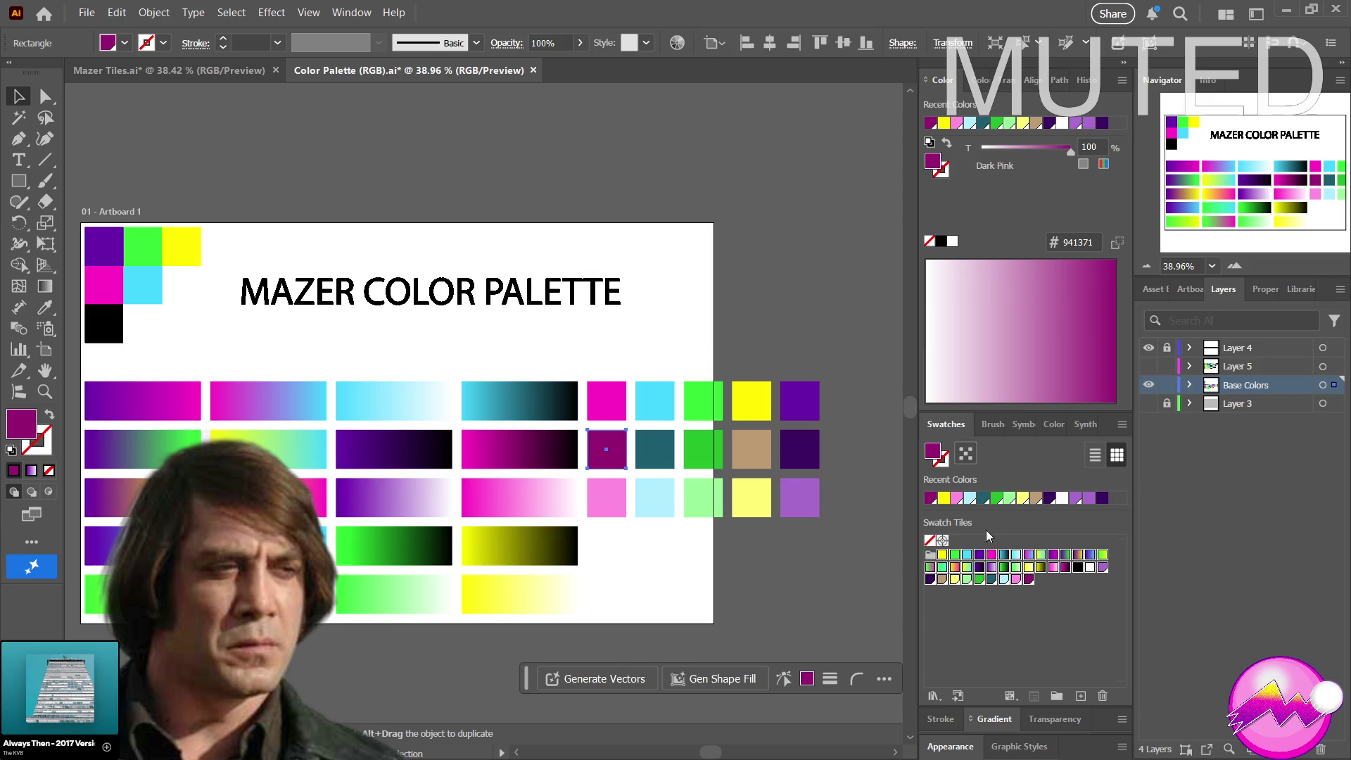
# Select the whole Swatch Tiles group and save the Color Palette document
pyautogui.click(926, 553)
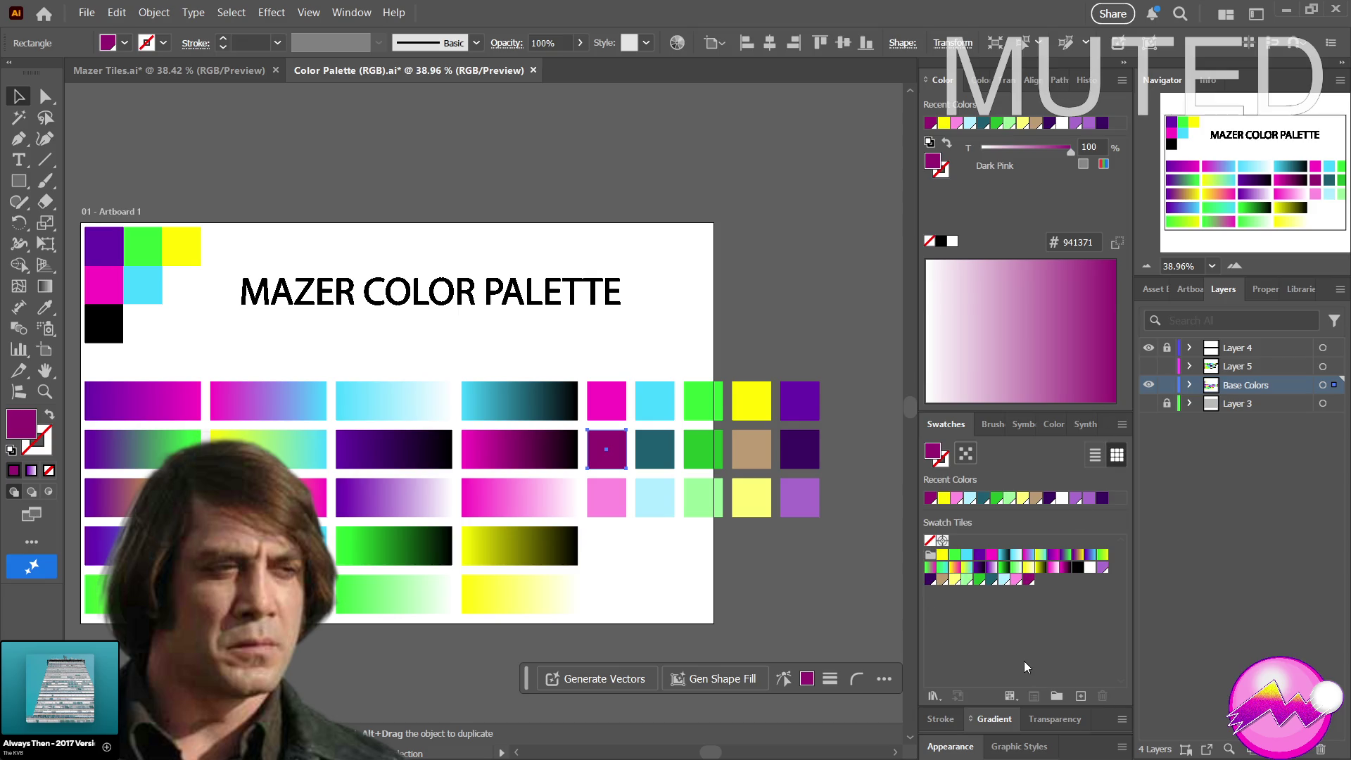
pyautogui.click(932, 558)
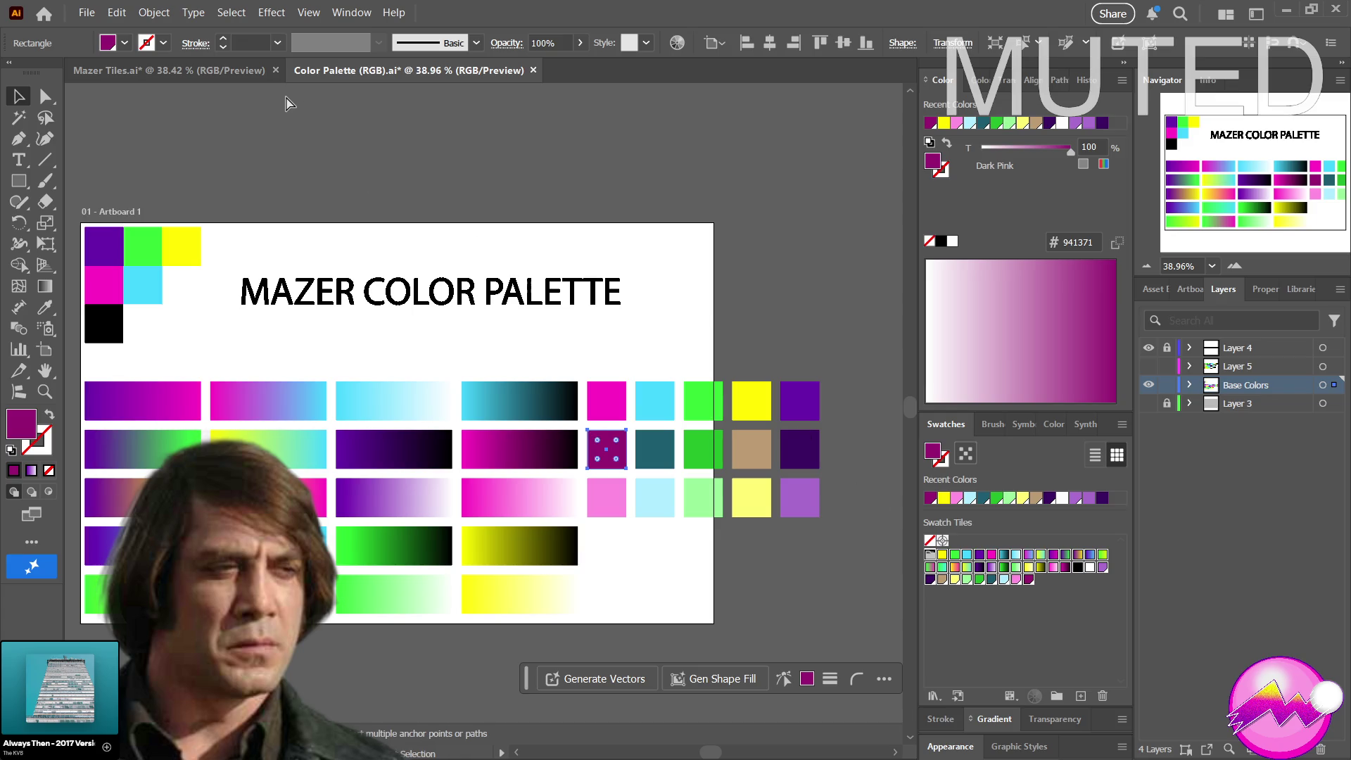
pyautogui.hotkey('ctrl', 's')
pyautogui.press('z')
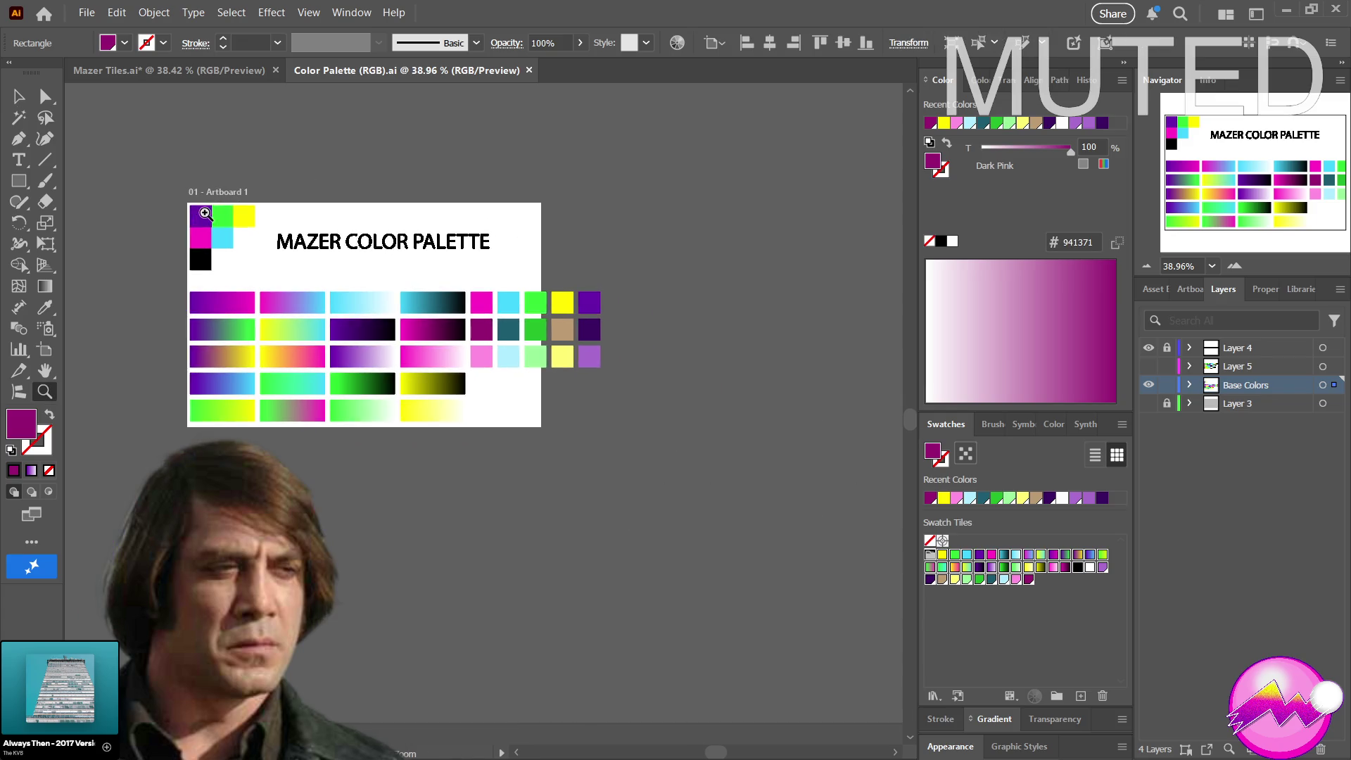
# Switch to the Mazer Tiles document and zoom out to see the whole tile grid
pyautogui.moveTo(277, 94); pyautogui.dragTo(188, 146)
pyautogui.click(214, 77)
pyautogui.moveTo(724, 304)
pyautogui.mouseDown()
pyautogui.moveTo(654, 322)
pyautogui.moveTo(600, 379)
pyautogui.mouseUp()
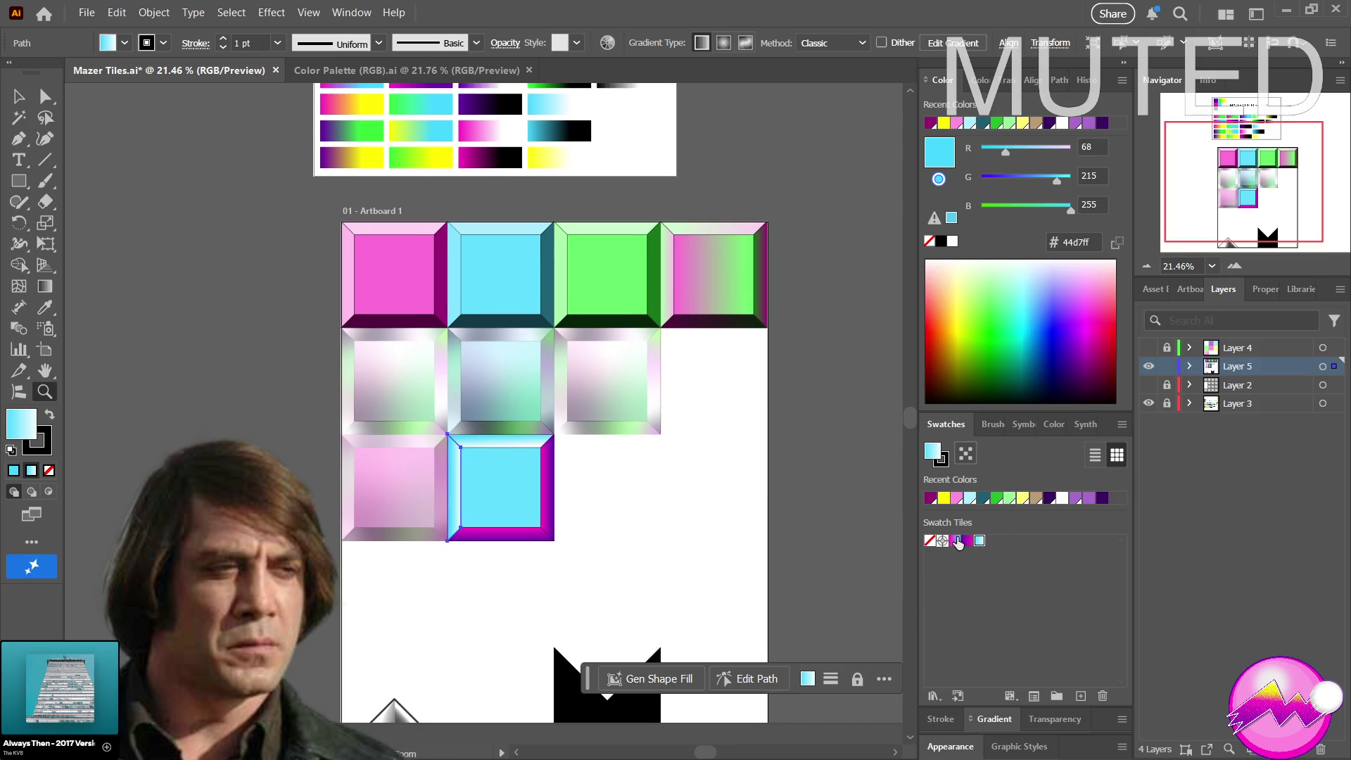
# Glance at the Color Palette document, return, and direct-select the third-row cyan tile
pyautogui.click(442, 72)
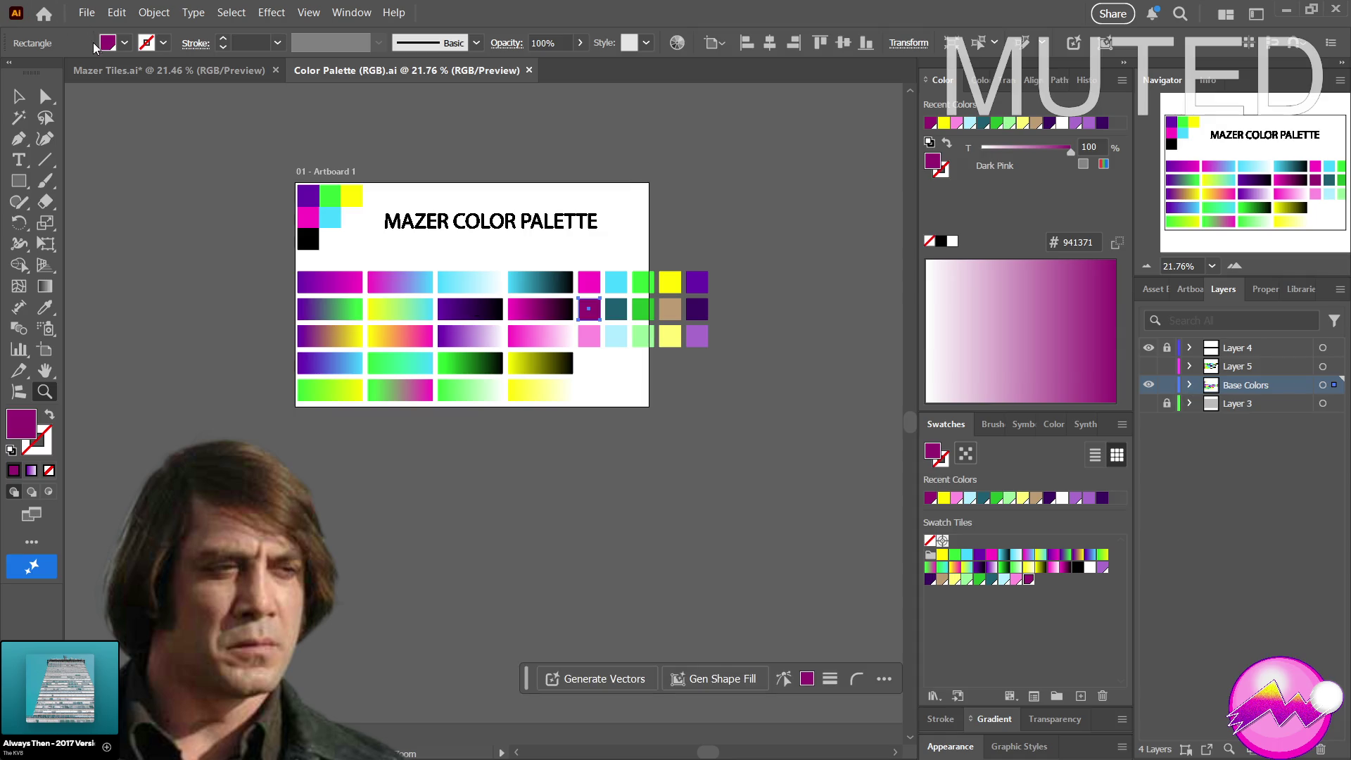
pyautogui.click(169, 71)
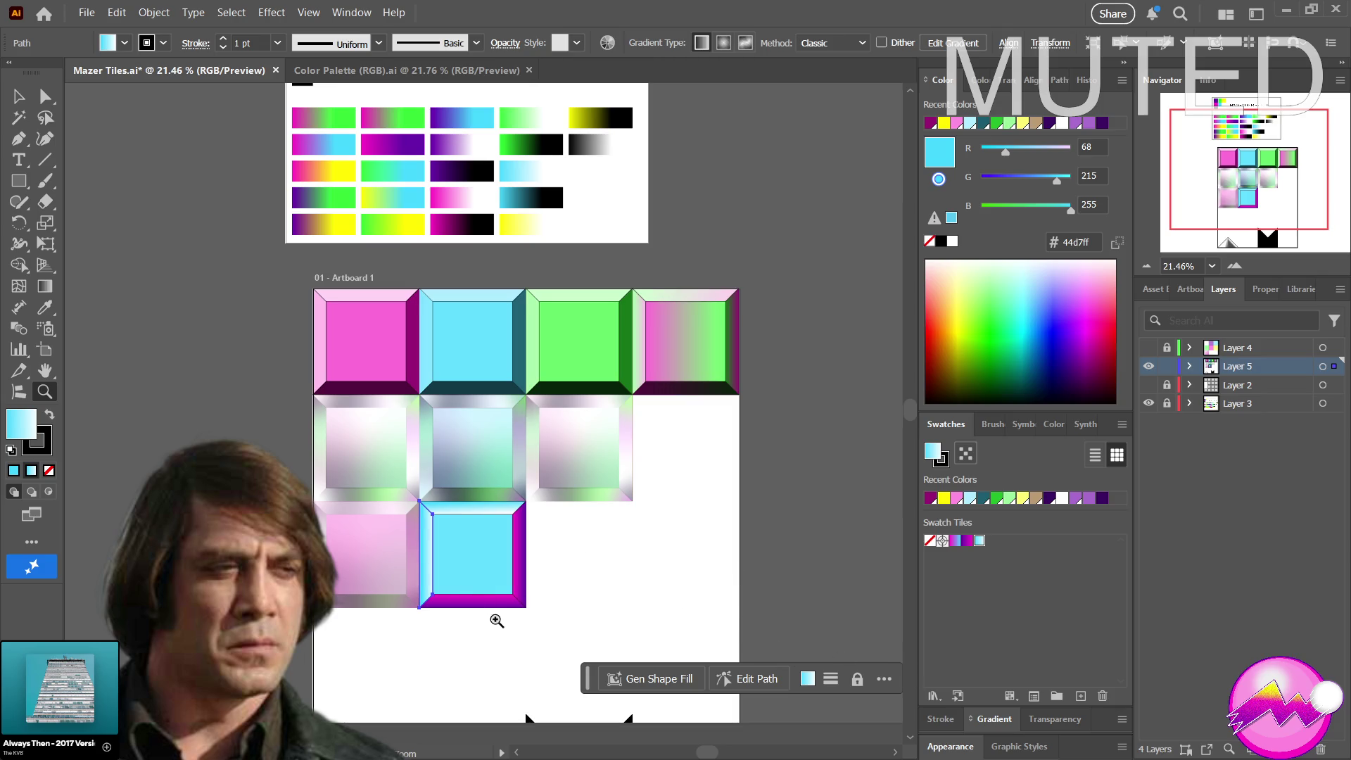
pyautogui.press('a')
pyautogui.moveTo(542, 633); pyautogui.dragTo(425, 511)
pyautogui.press('Delete')
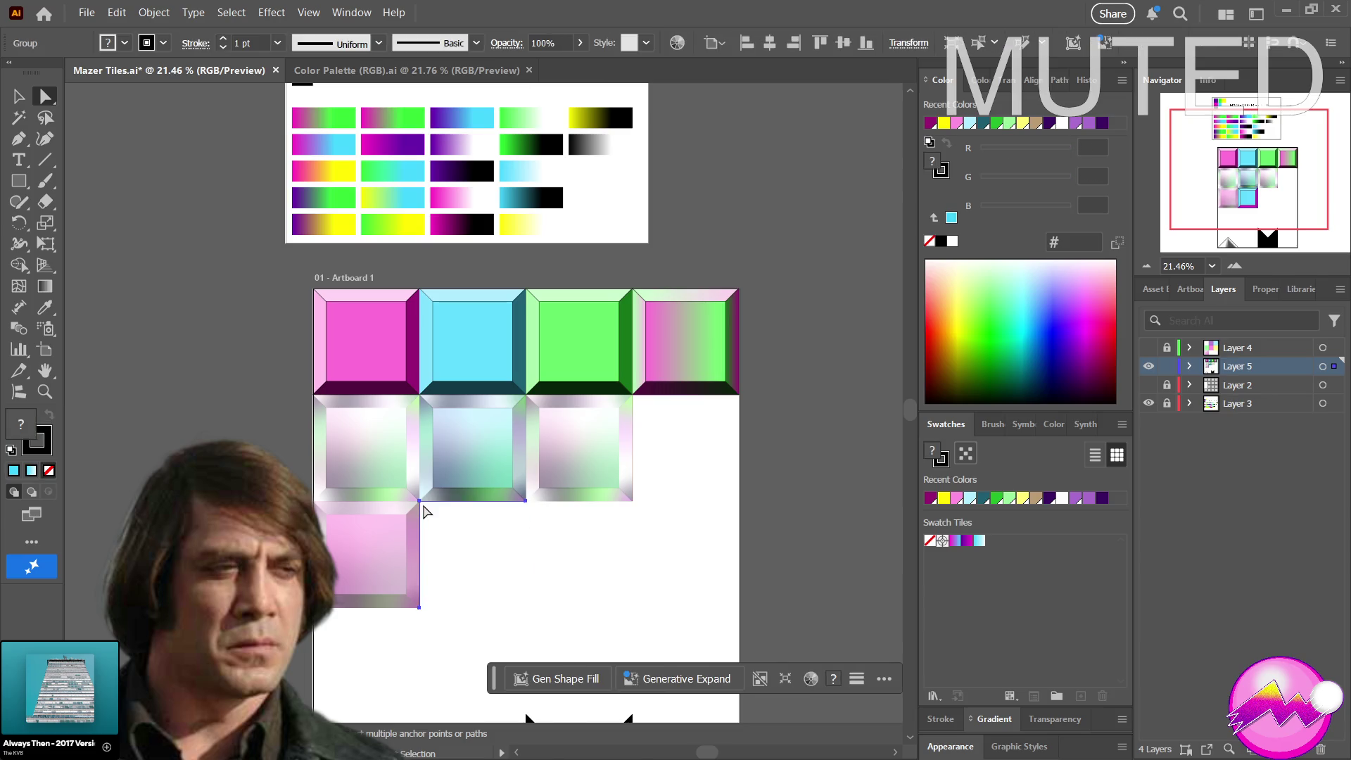
pyautogui.moveTo(471, 579)
pyautogui.mouseDown()
pyautogui.moveTo(474, 443)
pyautogui.moveTo(440, 402)
pyautogui.moveTo(471, 426)
pyautogui.mouseUp()
pyautogui.press('z')
pyautogui.click(514, 422)
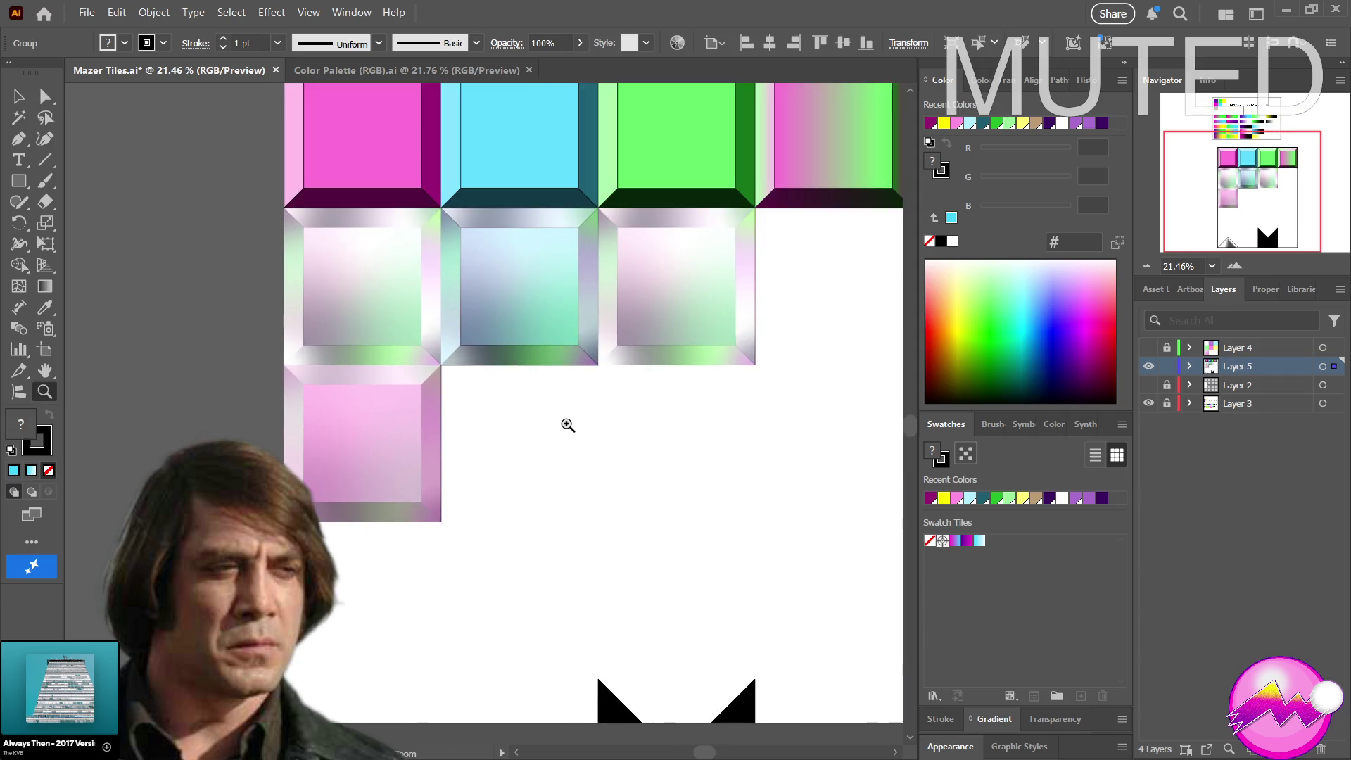
pyautogui.hotkey('ctrl', 'z')
pyautogui.click(548, 427)
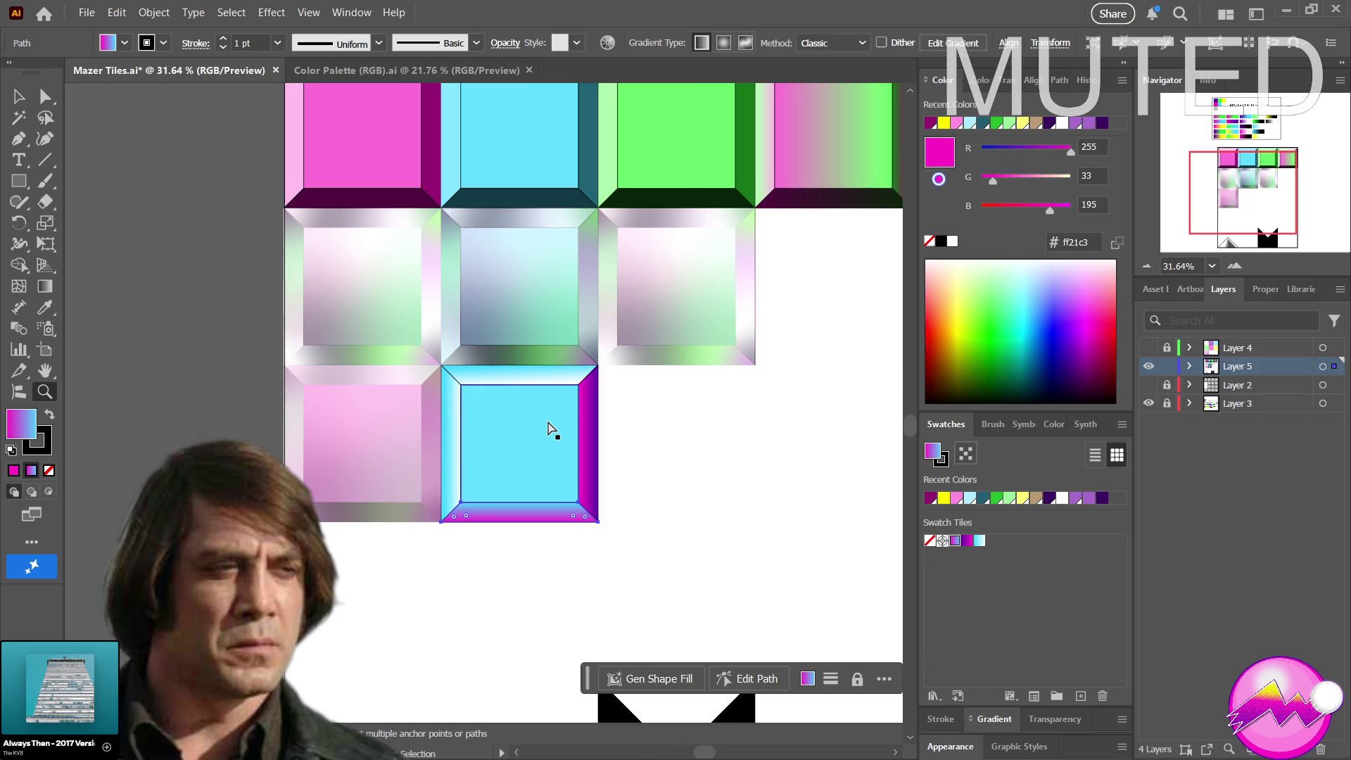
pyautogui.press('z')
pyautogui.press('v')
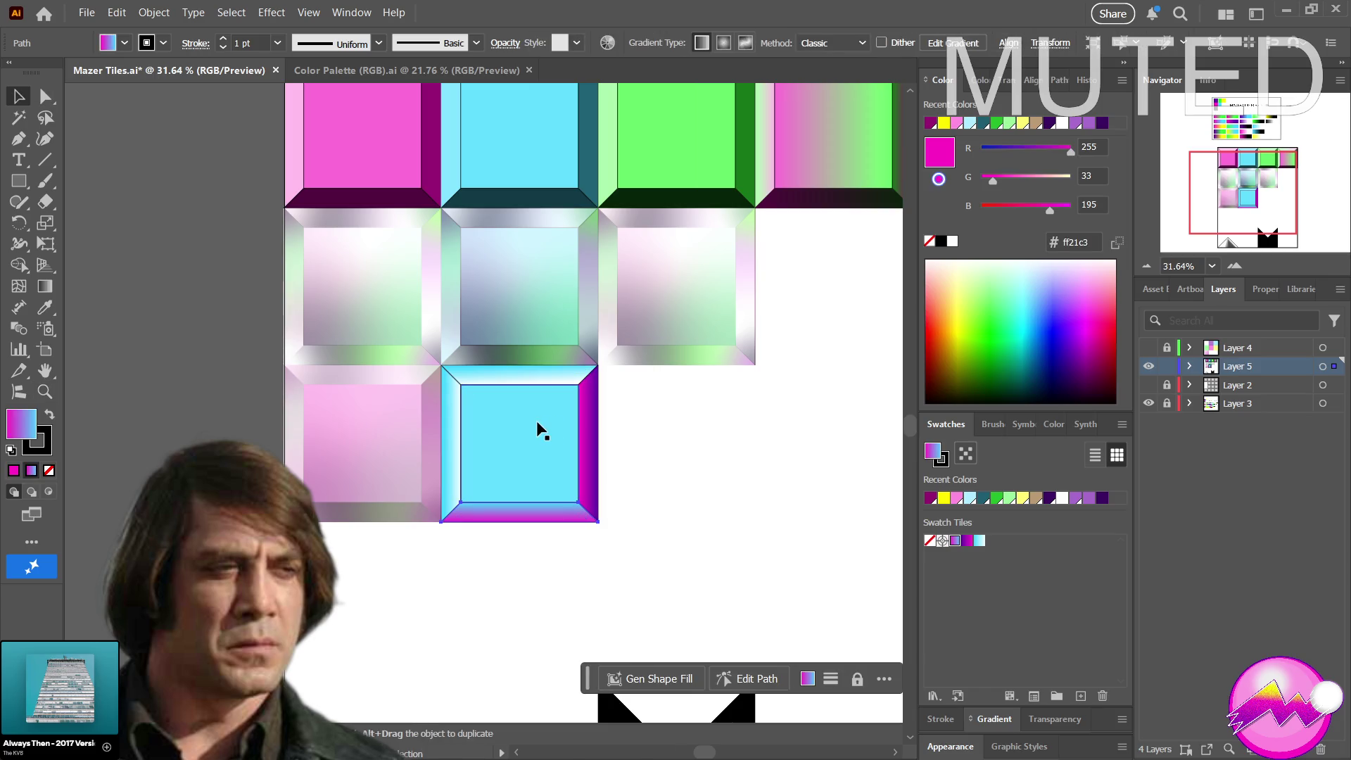
pyautogui.click(590, 448)
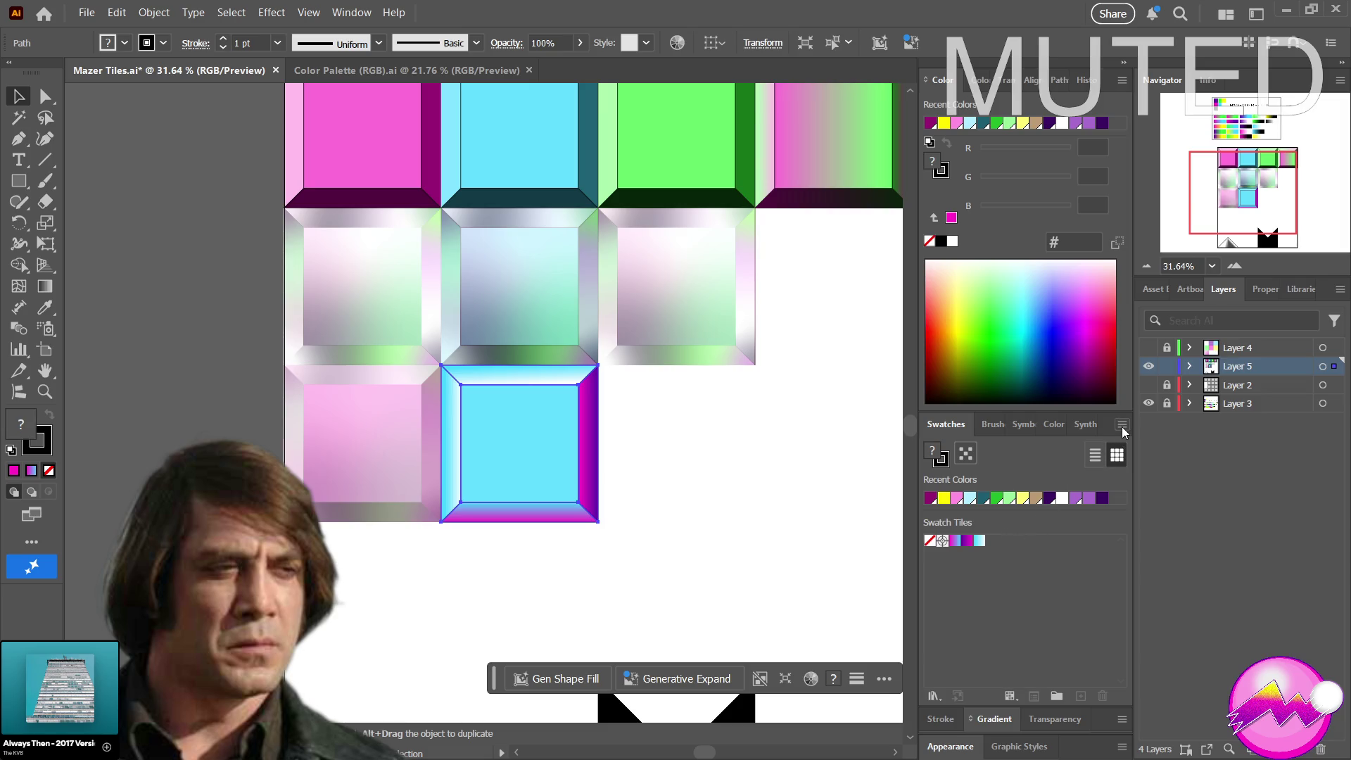
# Apply the light cyan gradient to the tile and delete the unneeded swatches
pyautogui.click(978, 542)
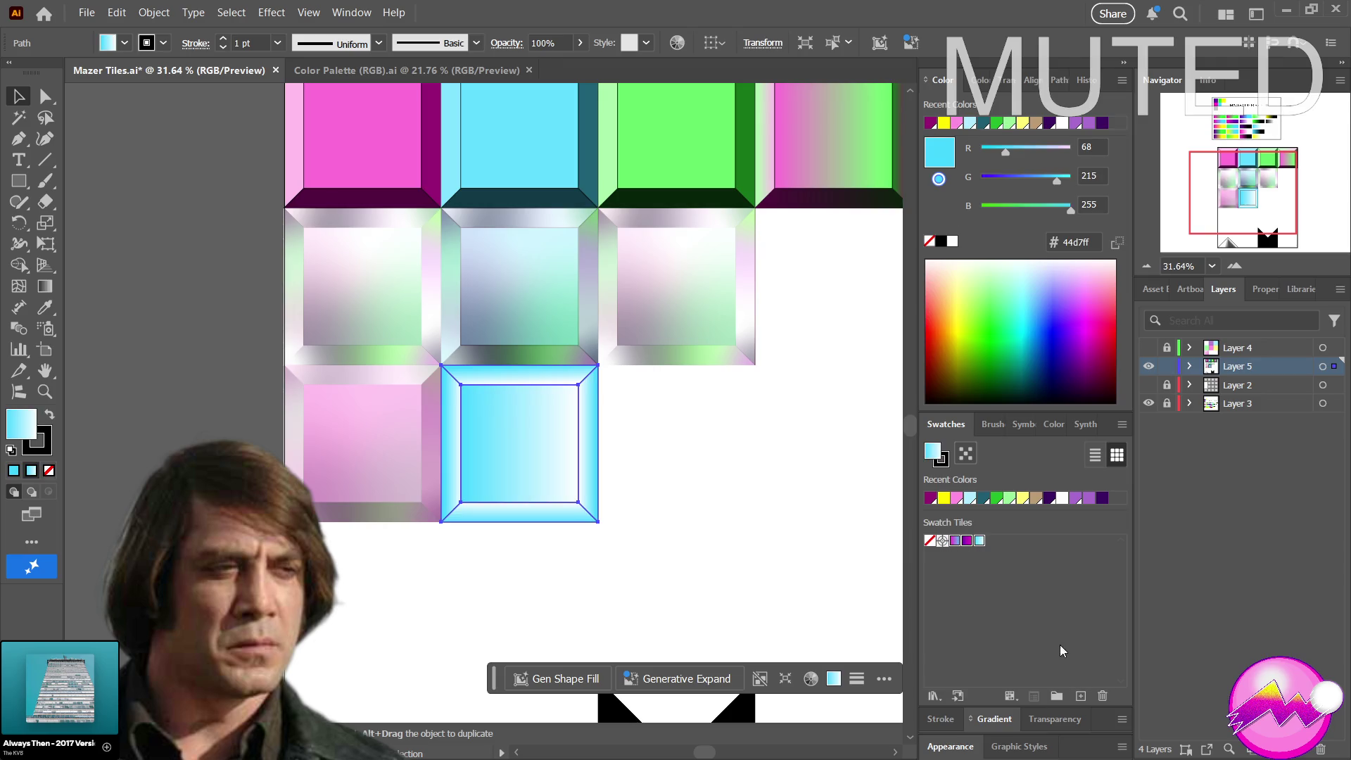
pyautogui.click(1103, 696)
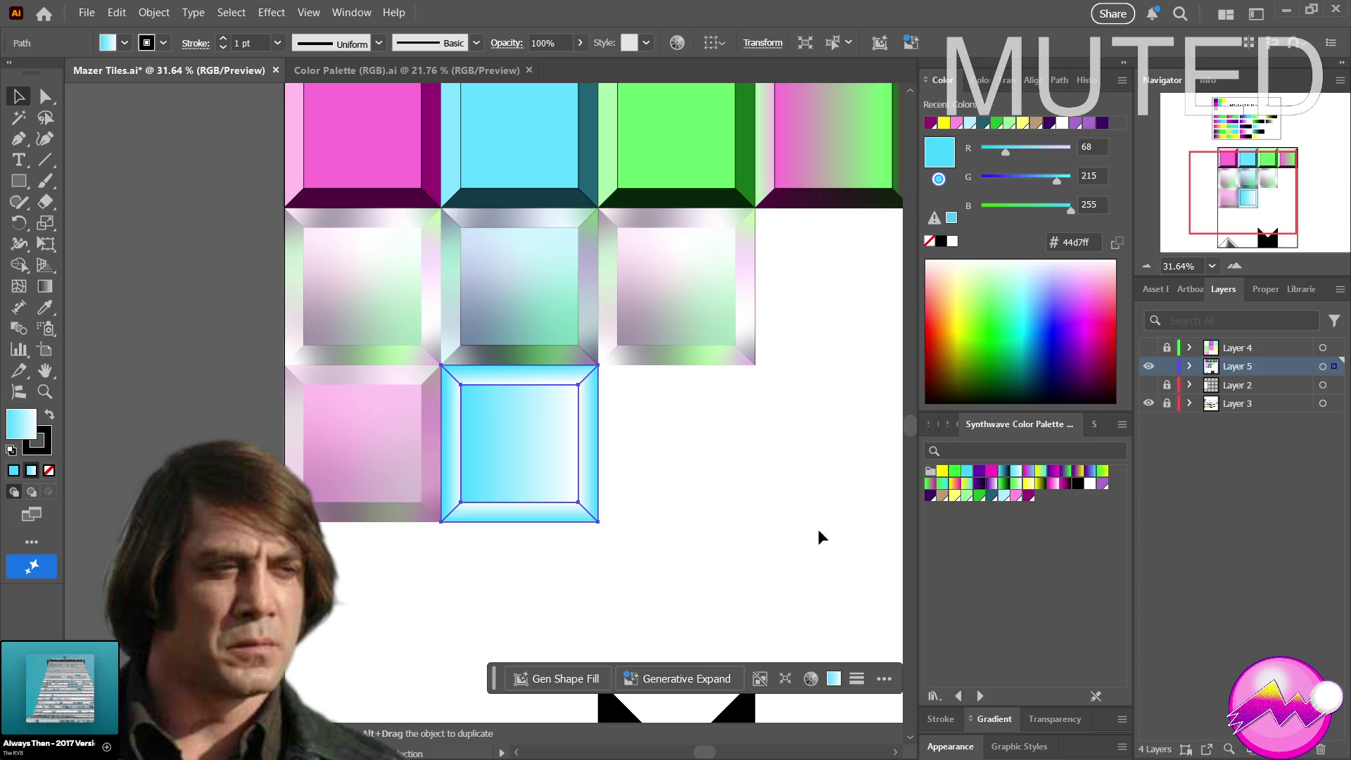
# Direct-select the cyan tile's right bevel and give it the dark teal Synthwave gradient
pyautogui.click(602, 449)
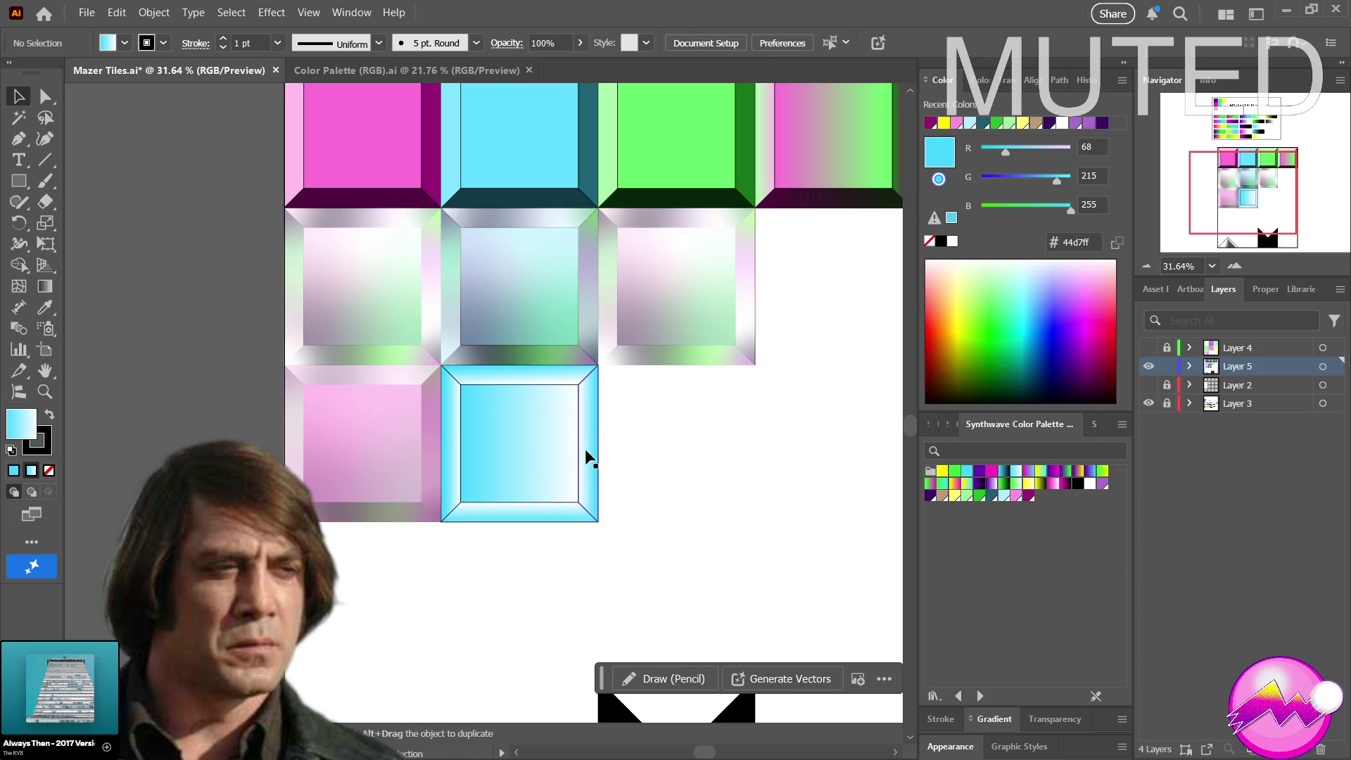
pyautogui.click(586, 453)
pyautogui.press('a')
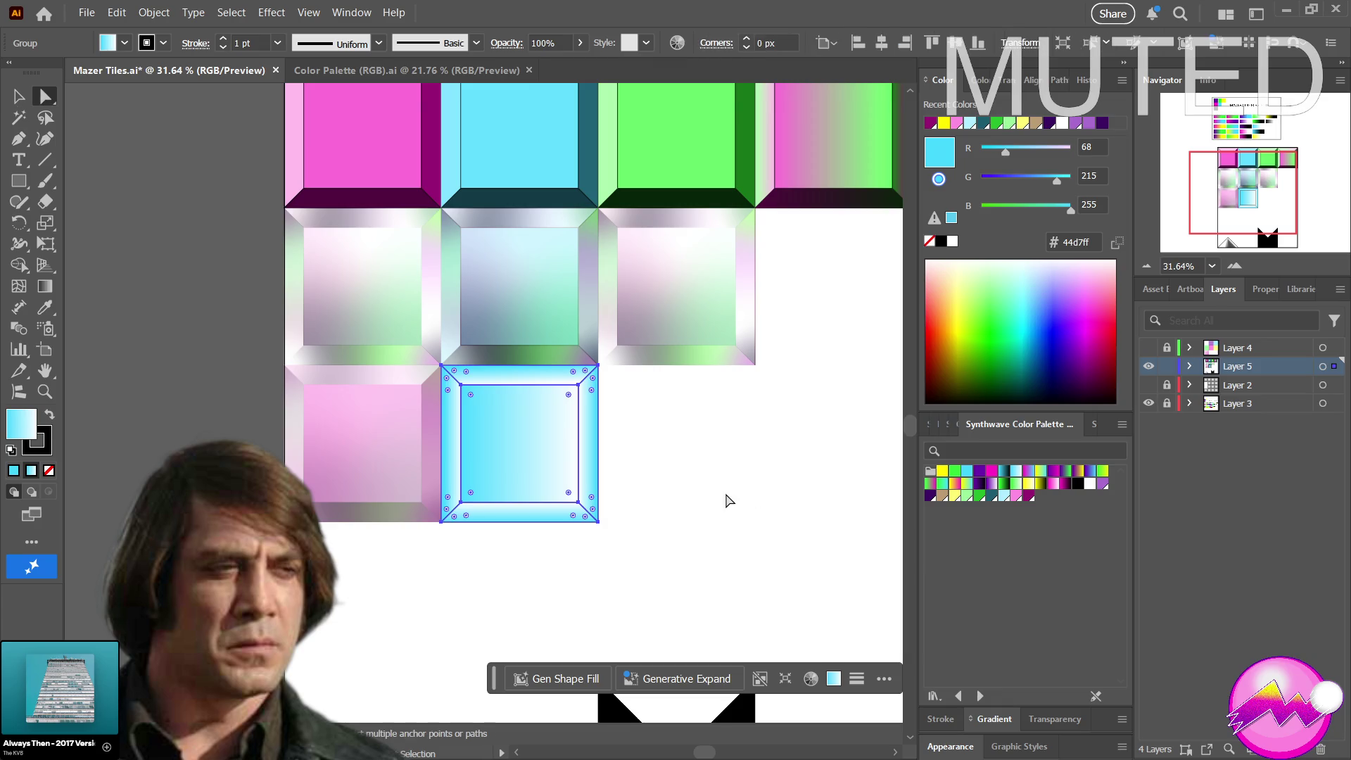
pyautogui.click(688, 462)
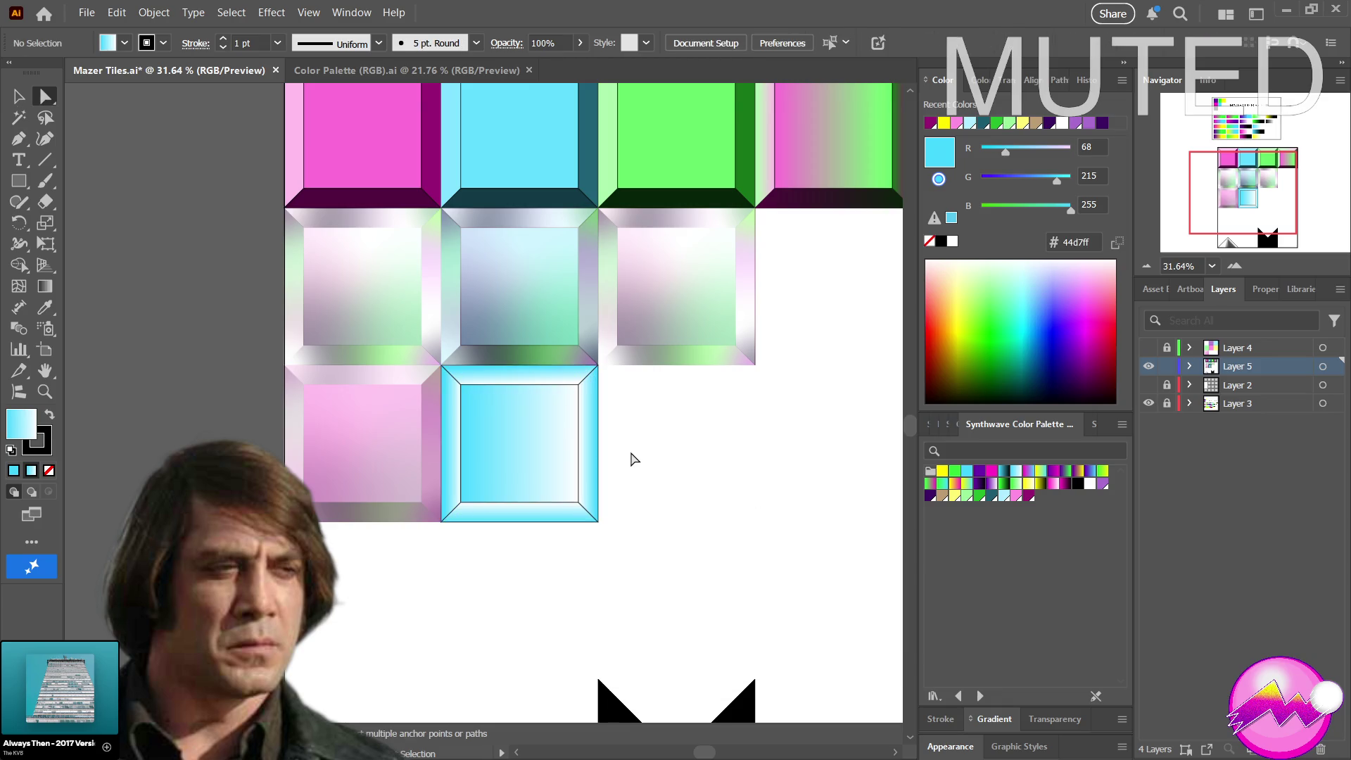
pyautogui.click(595, 465)
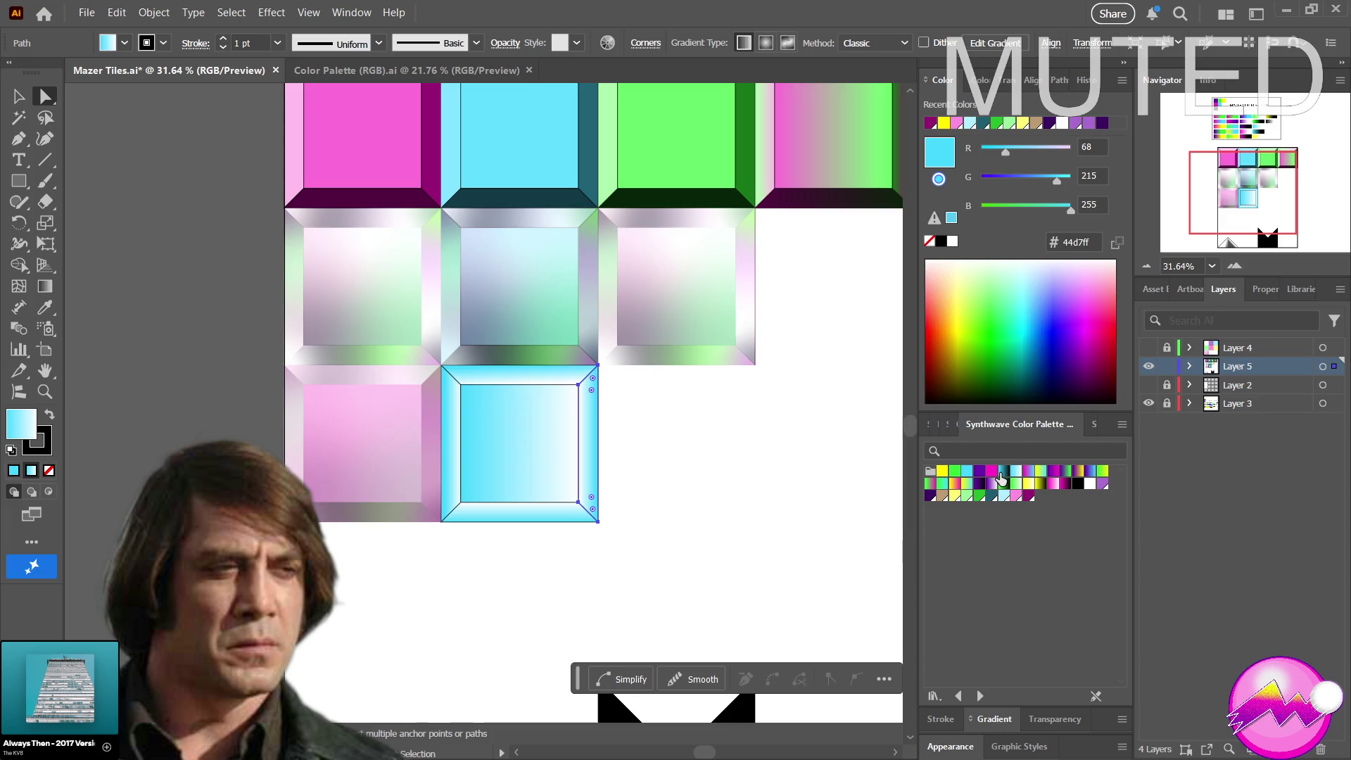
pyautogui.click(1000, 478)
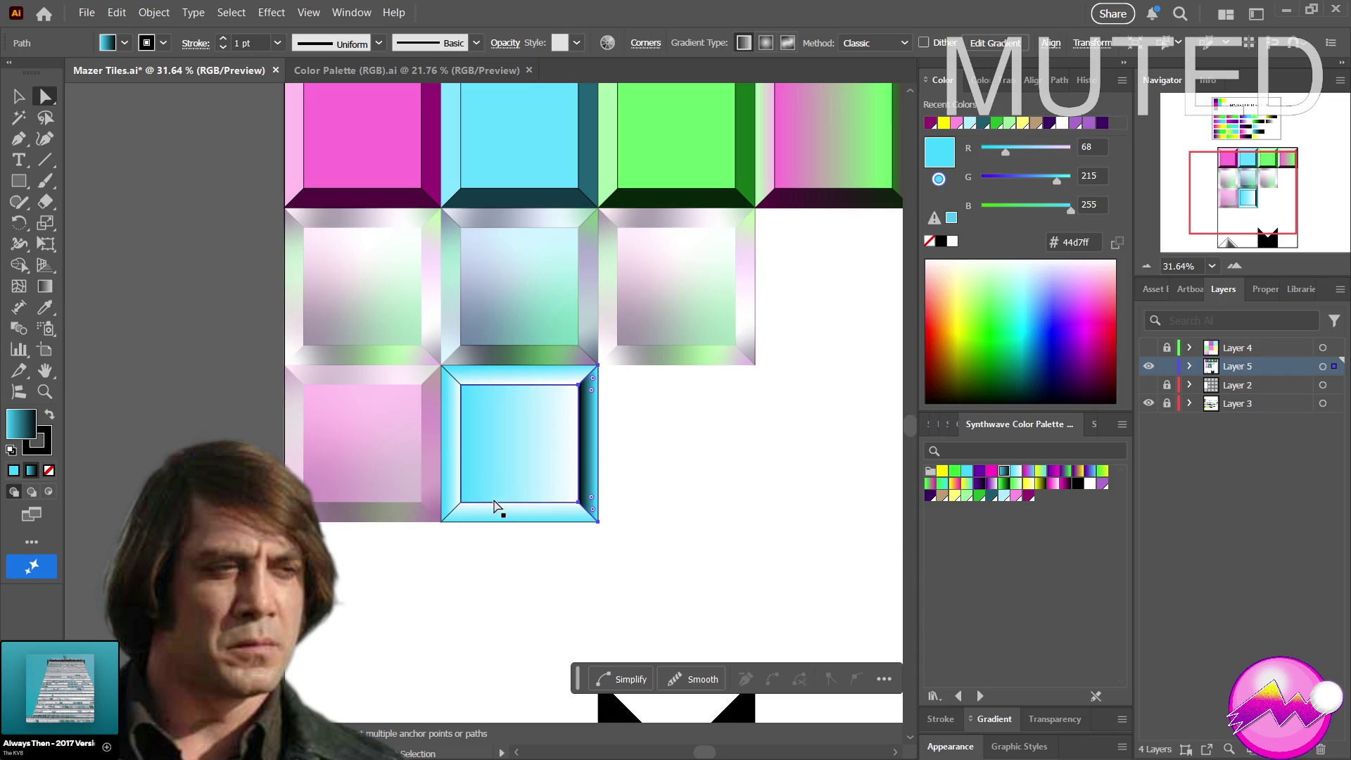
# Give the bottom bevel the dark teal gradient, then select the tile's left bevel
pyautogui.click(519, 518)
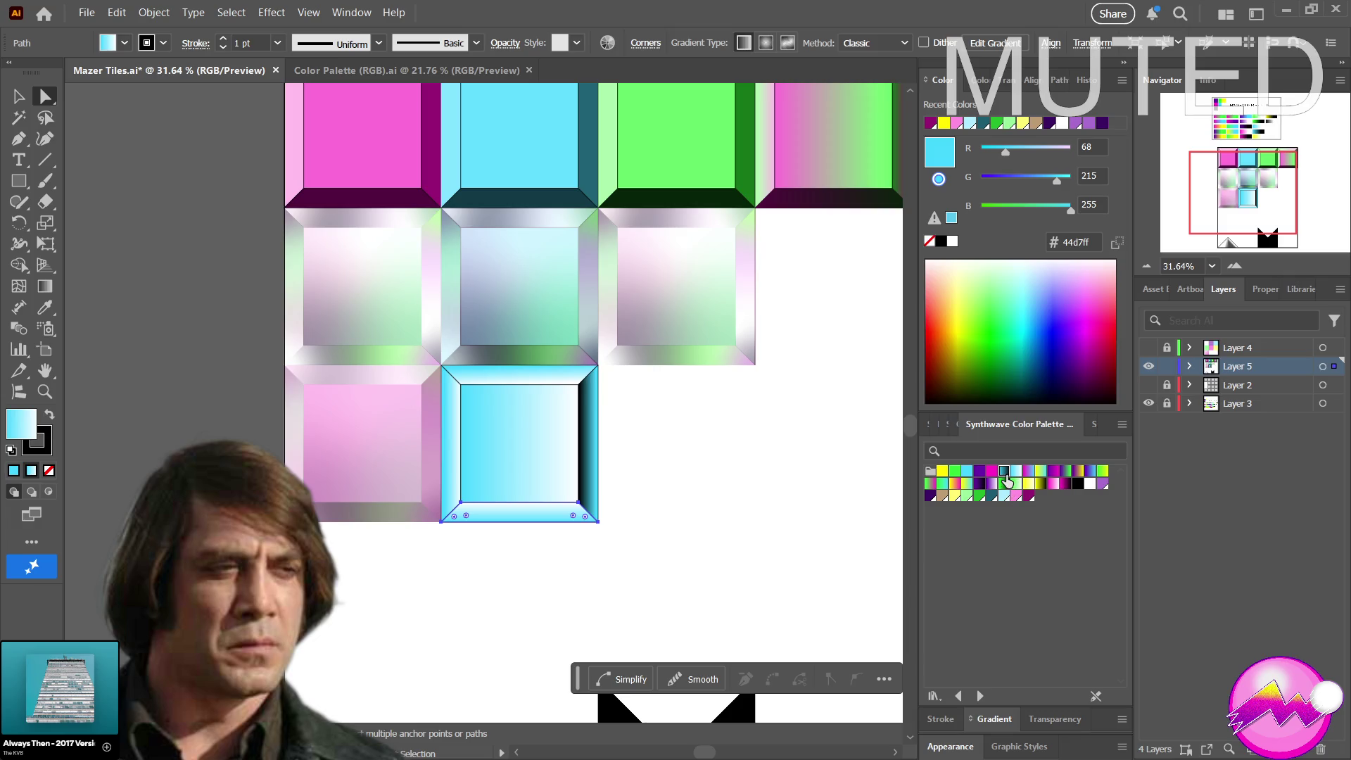
pyautogui.click(1007, 480)
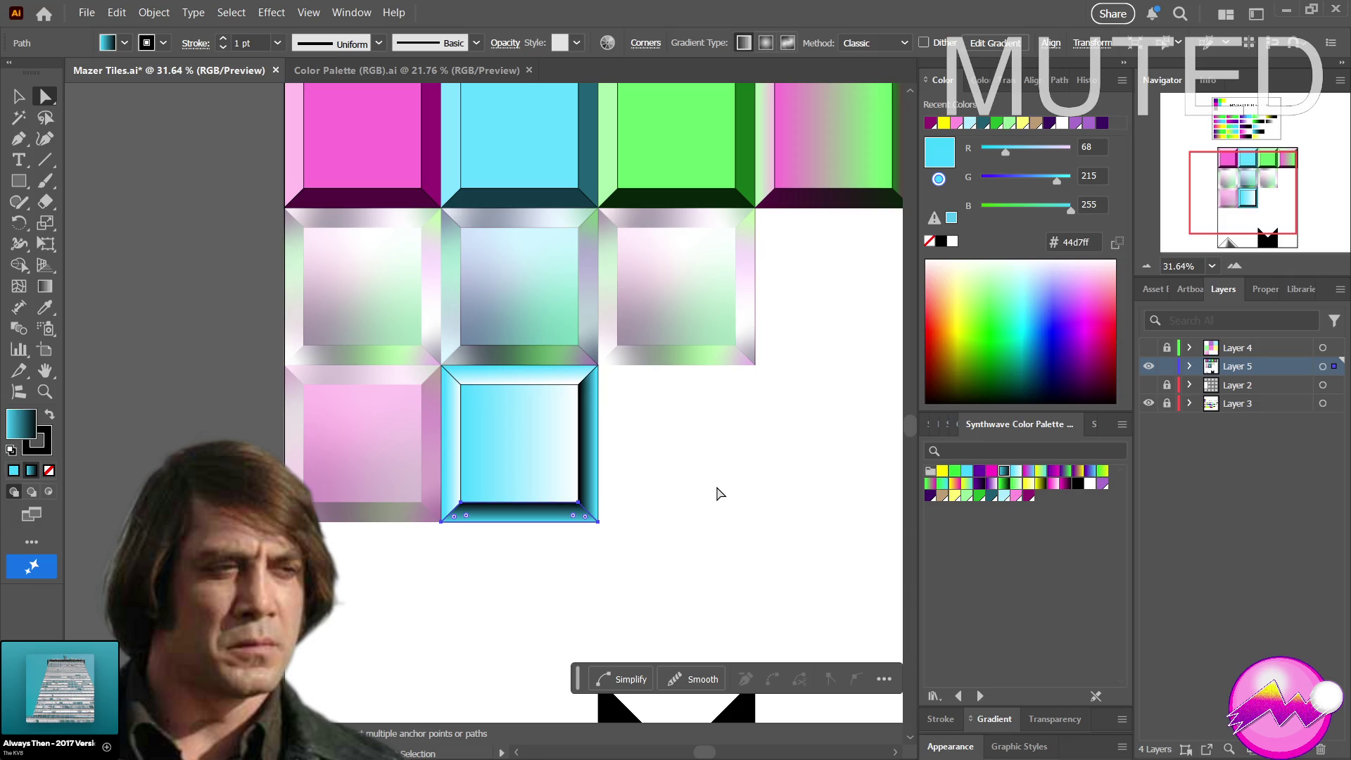
pyautogui.press('z')
pyautogui.keyDown('alt'); pyautogui.click(657, 452); pyautogui.keyUp('alt')
pyautogui.moveTo(483, 478)
pyautogui.mouseDown()
pyautogui.moveTo(384, 489)
pyautogui.moveTo(600, 509)
pyautogui.mouseUp()
pyautogui.press('a')
pyautogui.click(486, 466)
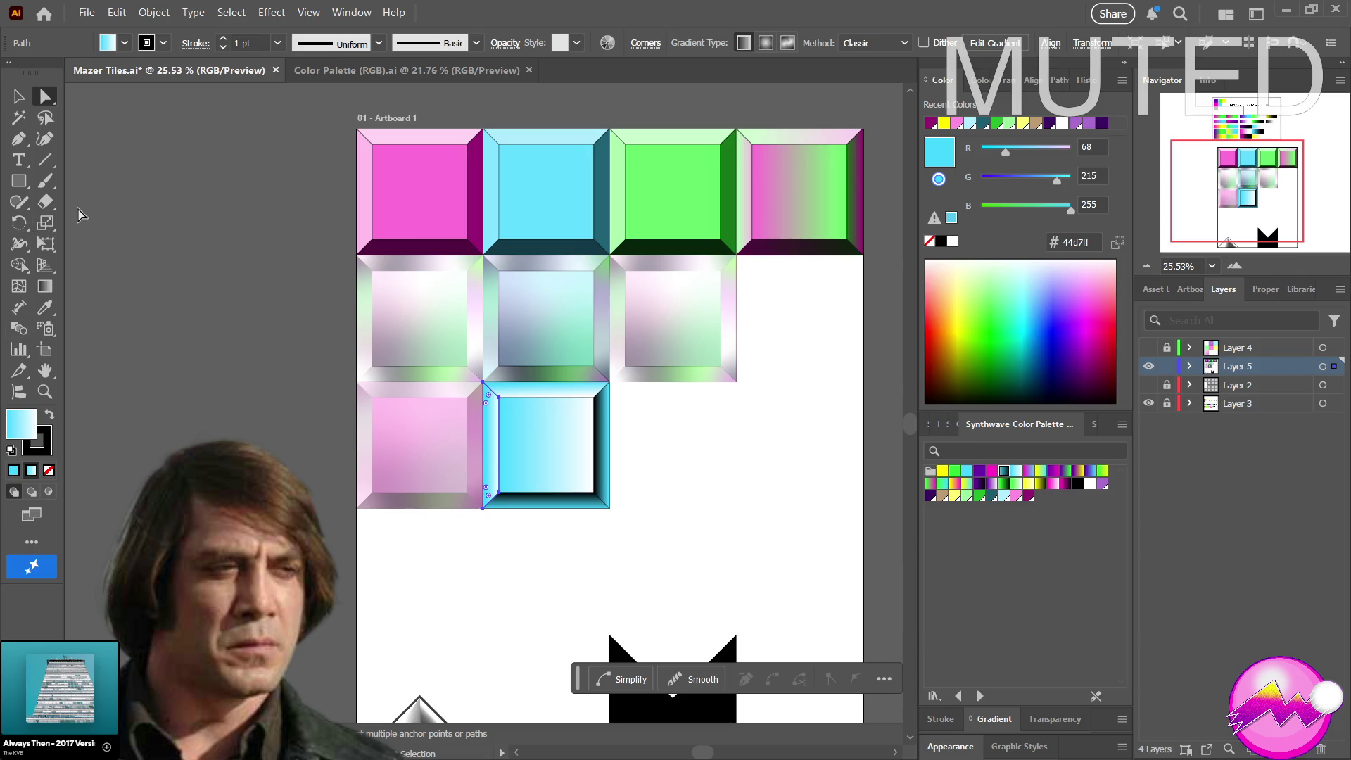
# With the Gradient tool, rotate the left bevel's gradient to run horizontally and lengthen it leftward
pyautogui.click(44, 287)
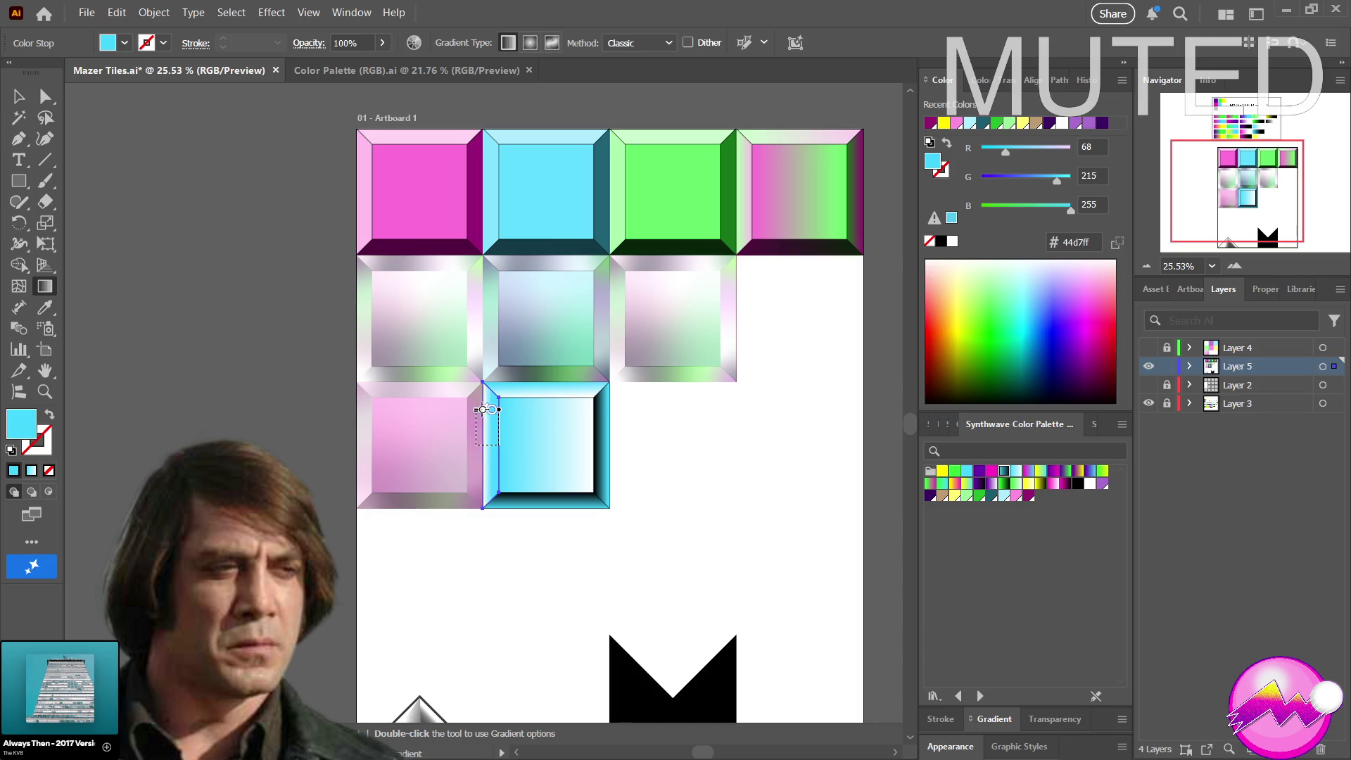
pyautogui.moveTo(485, 445)
pyautogui.mouseDown()
pyautogui.moveTo(490, 409)
pyautogui.moveTo(480, 422)
pyautogui.mouseUp()
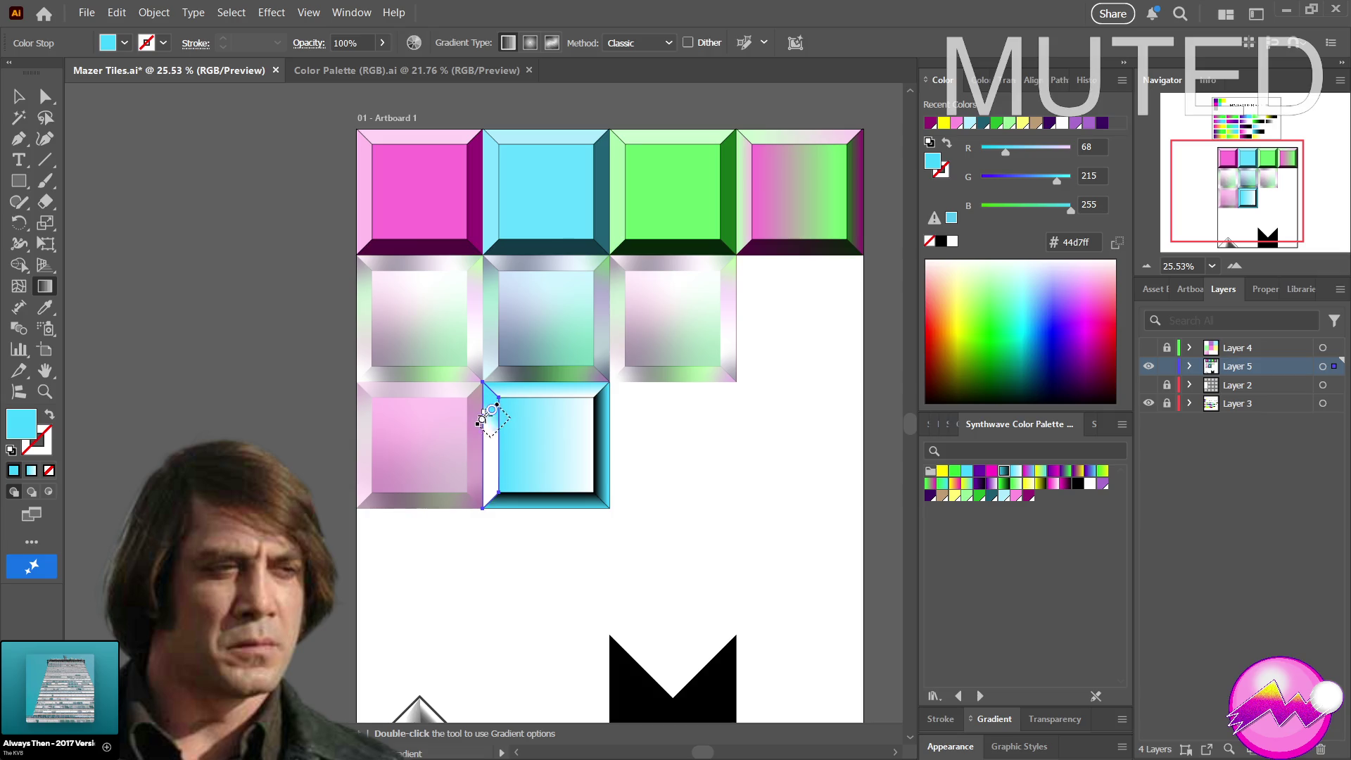
pyautogui.moveTo(480, 423); pyautogui.dragTo(475, 439)
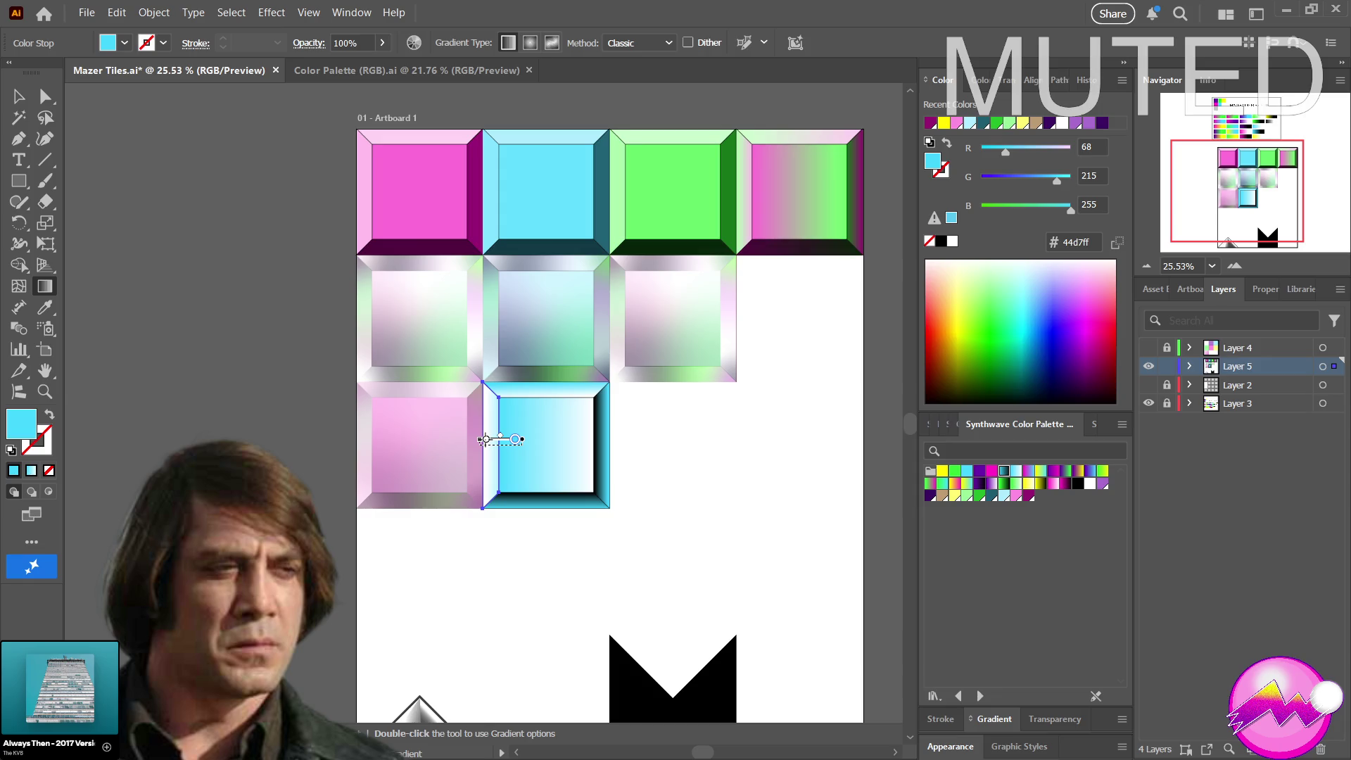
pyautogui.moveTo(483, 439); pyautogui.dragTo(474, 441)
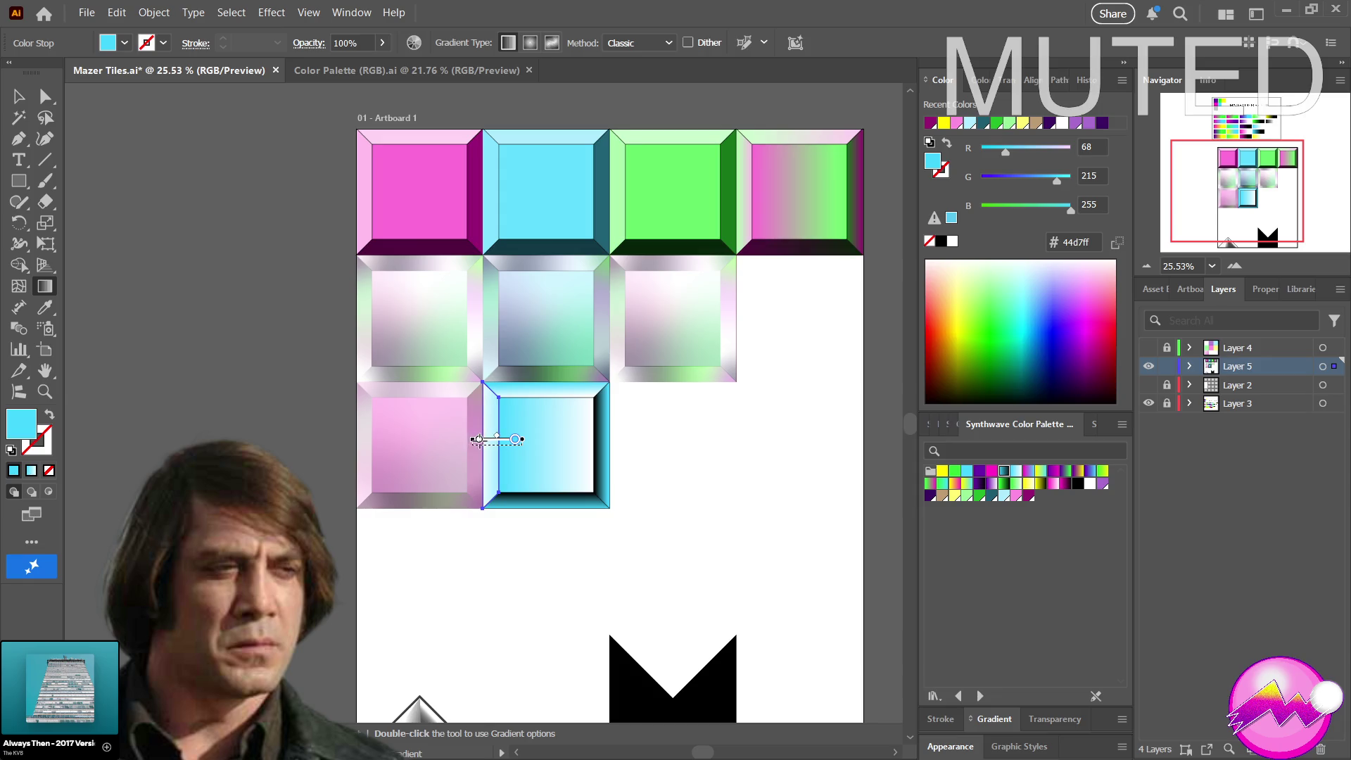
# Extend and nudge the left bevel's gradient further, undoing the last adjustment
pyautogui.moveTo(478, 439); pyautogui.dragTo(490, 427)
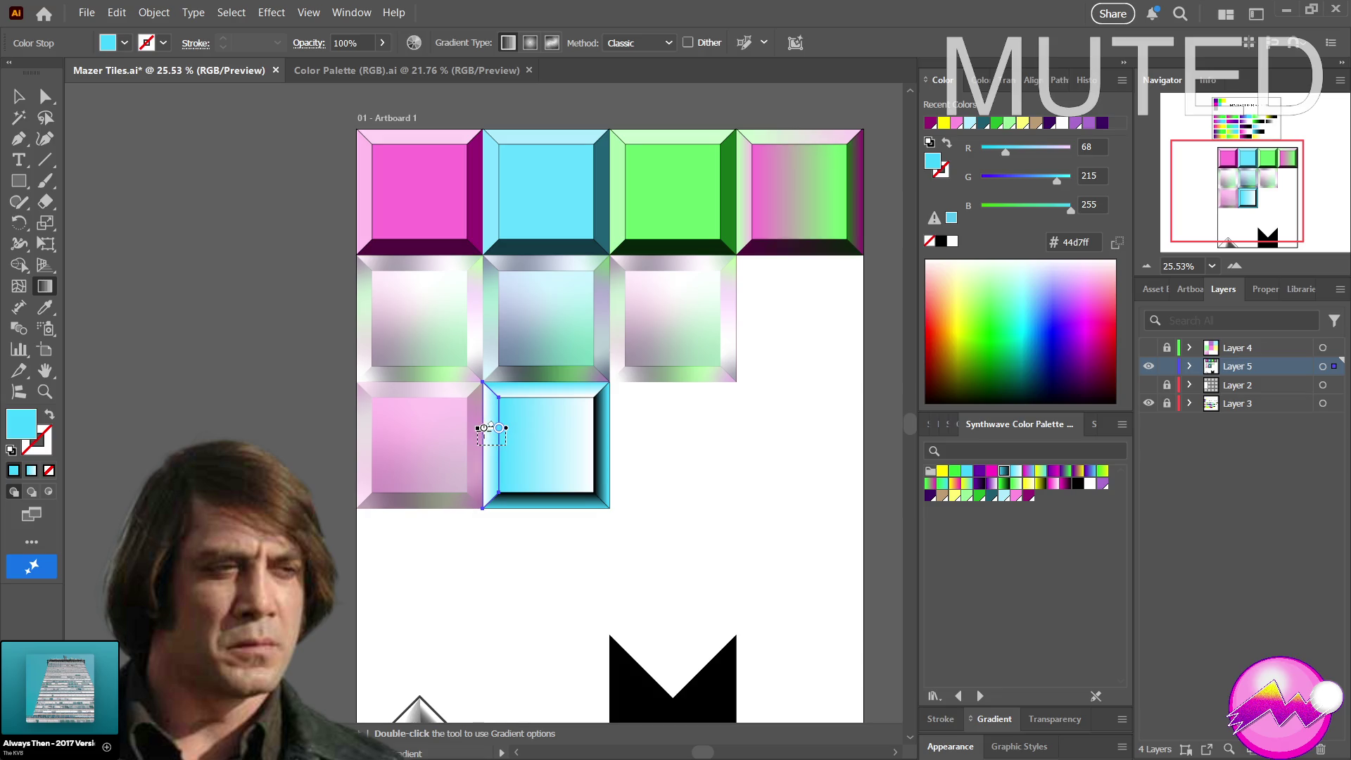
pyautogui.moveTo(492, 427)
pyautogui.mouseDown()
pyautogui.moveTo(492, 441)
pyautogui.moveTo(483, 427)
pyautogui.mouseUp()
pyautogui.hotkey('ctrl', 'z')
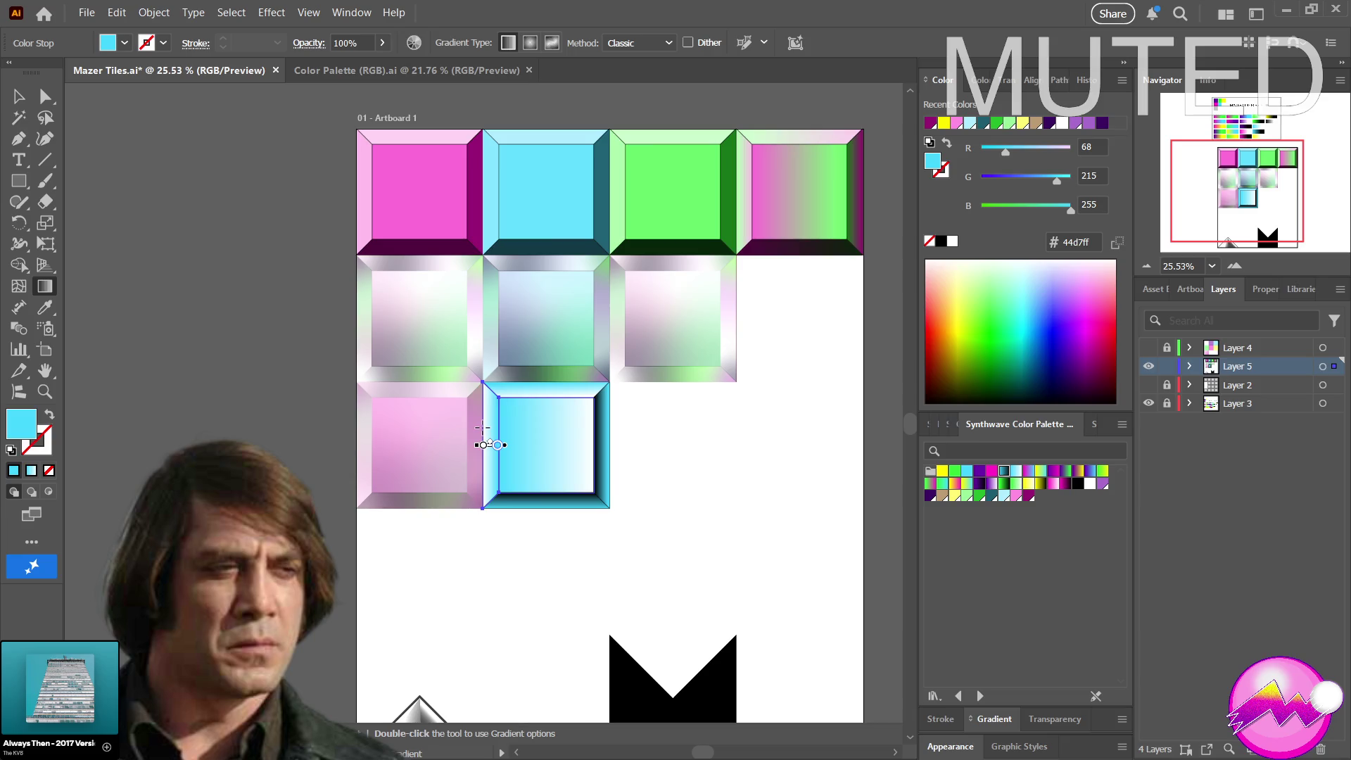
pyautogui.press('a')
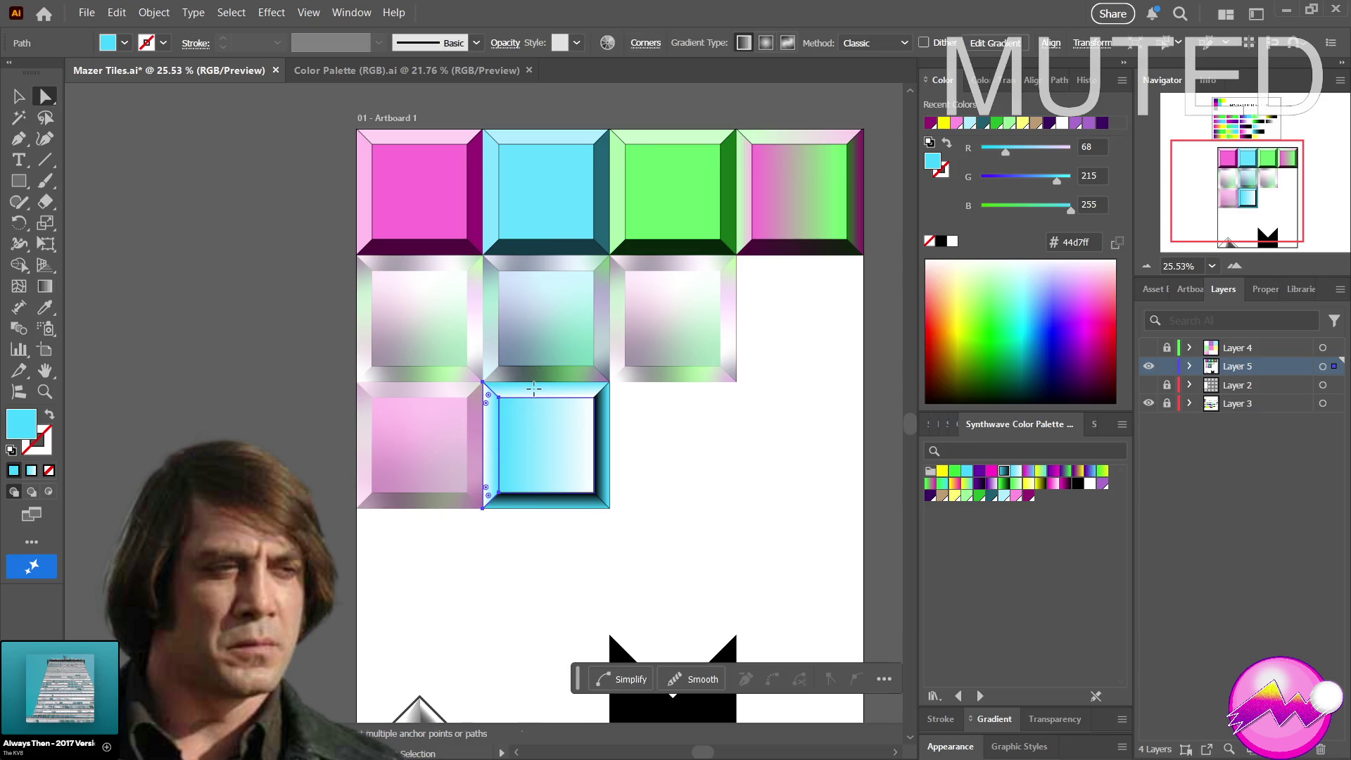
# Re-aim the top bevel's pale cyan gradient to run vertically from its top edge toward the face
pyautogui.click(535, 395)
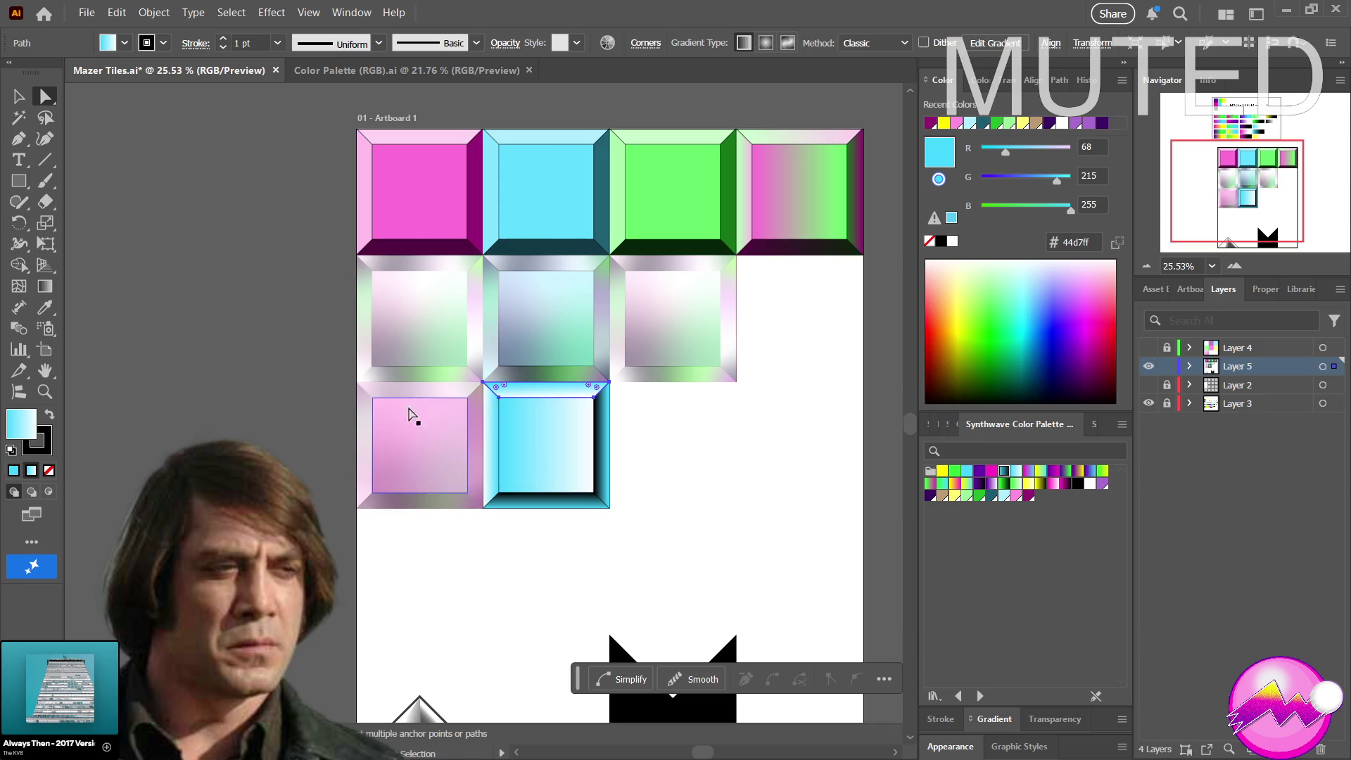
pyautogui.press('g')
pyautogui.moveTo(536, 398); pyautogui.dragTo(517, 406)
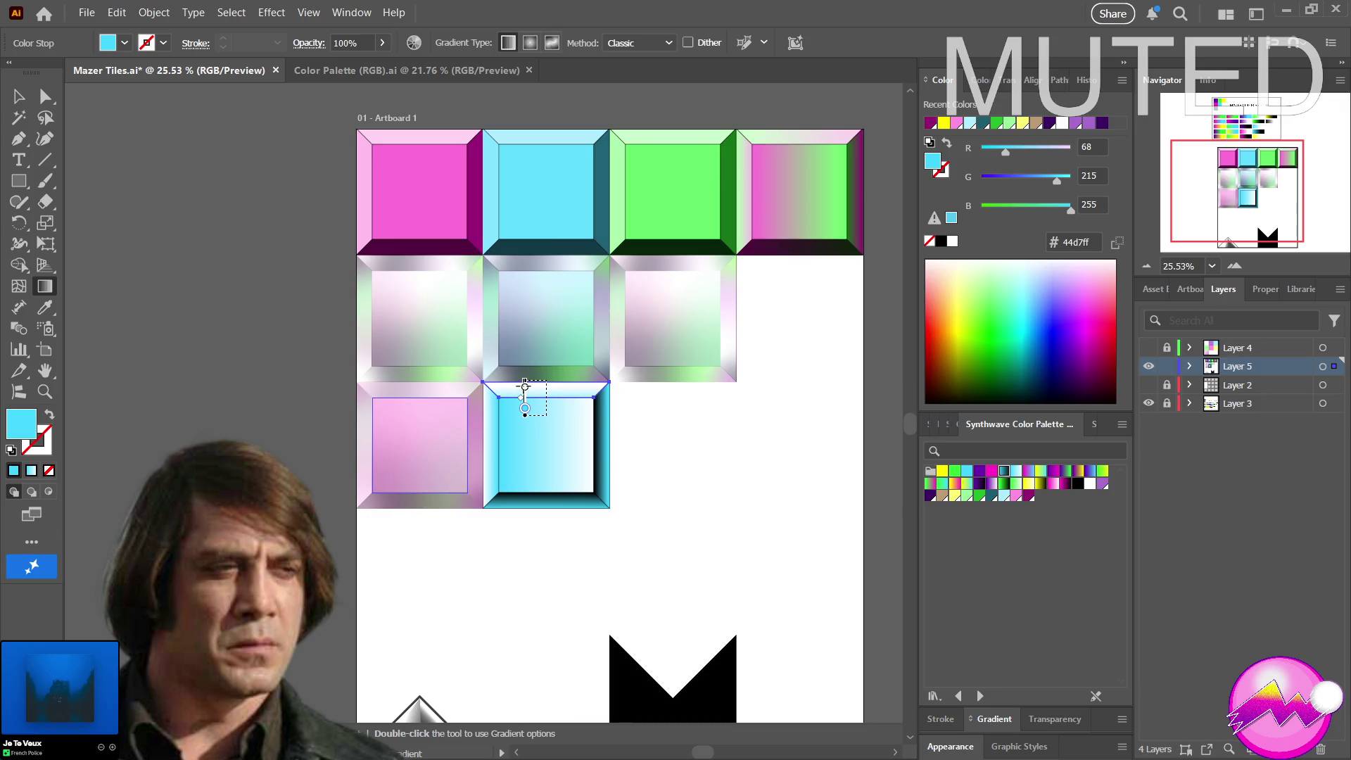
pyautogui.moveTo(524, 387)
pyautogui.mouseDown()
pyautogui.moveTo(546, 381)
pyautogui.moveTo(546, 398)
pyautogui.moveTo(523, 387)
pyautogui.mouseUp()
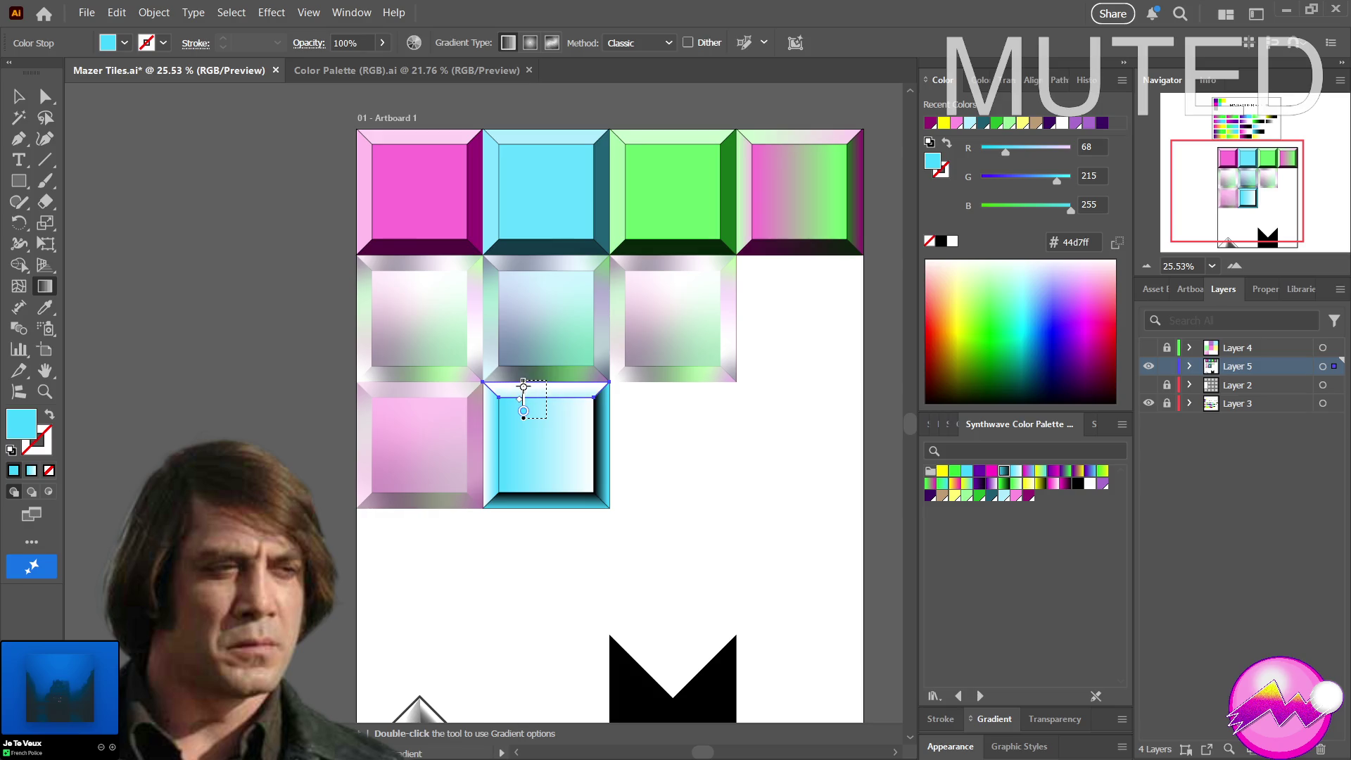
pyautogui.moveTo(523, 386); pyautogui.dragTo(546, 383)
pyautogui.hotkey('ctrl', 'shift', 'a')
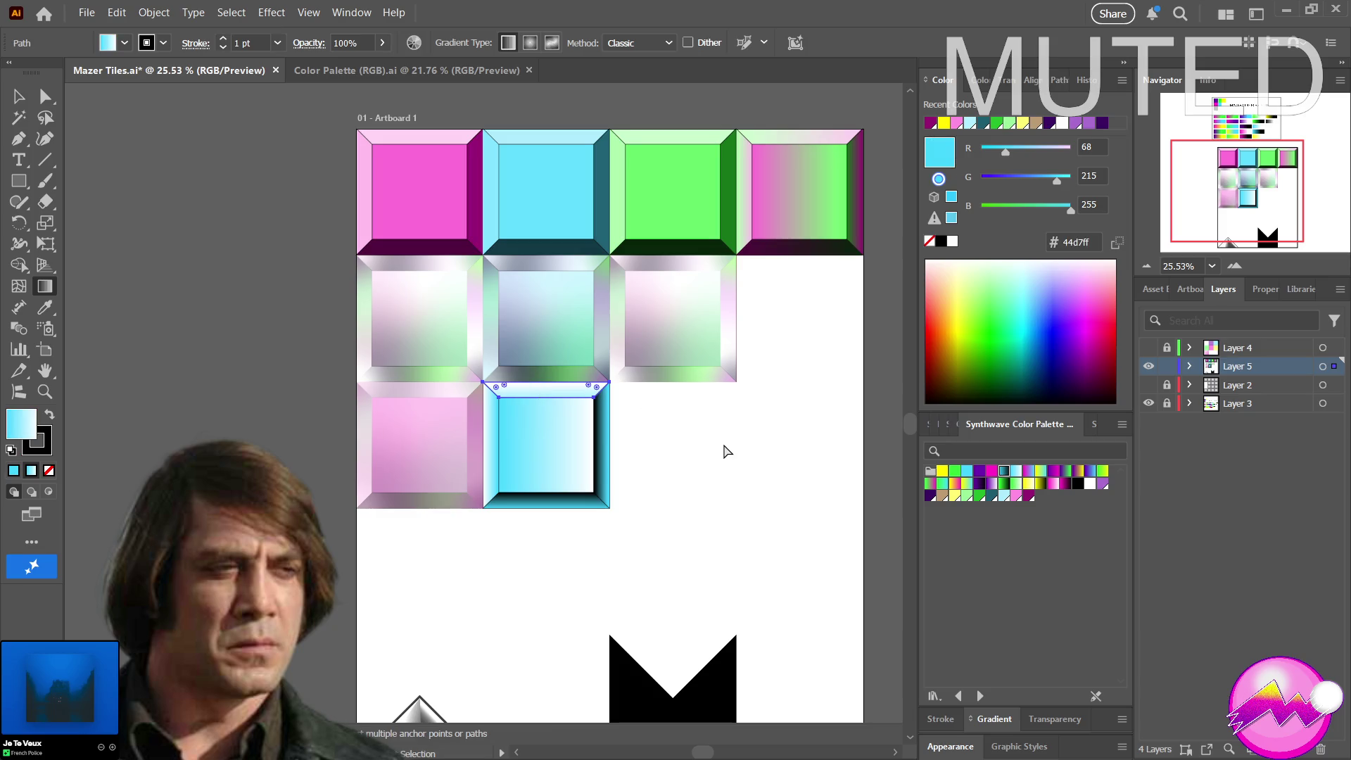
pyautogui.press('z')
pyautogui.keyDown('alt'); pyautogui.click(723, 444); pyautogui.keyUp('alt')
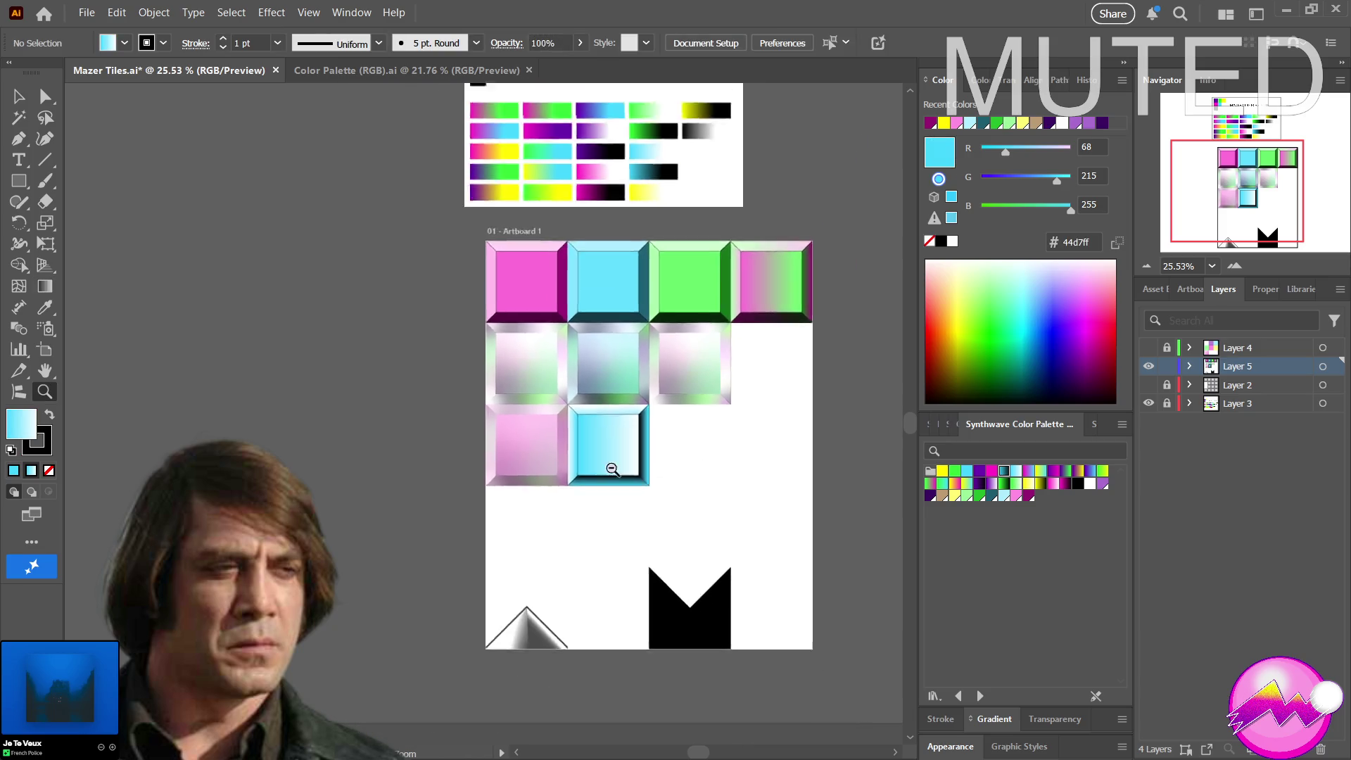
# Replace the inner square's light gradient with the solid cyan Synthwave swatch
pyautogui.moveTo(531, 489)
pyautogui.mouseDown()
pyautogui.moveTo(642, 493)
pyautogui.moveTo(763, 471)
pyautogui.mouseUp()
pyautogui.press('v')
pyautogui.click(542, 483)
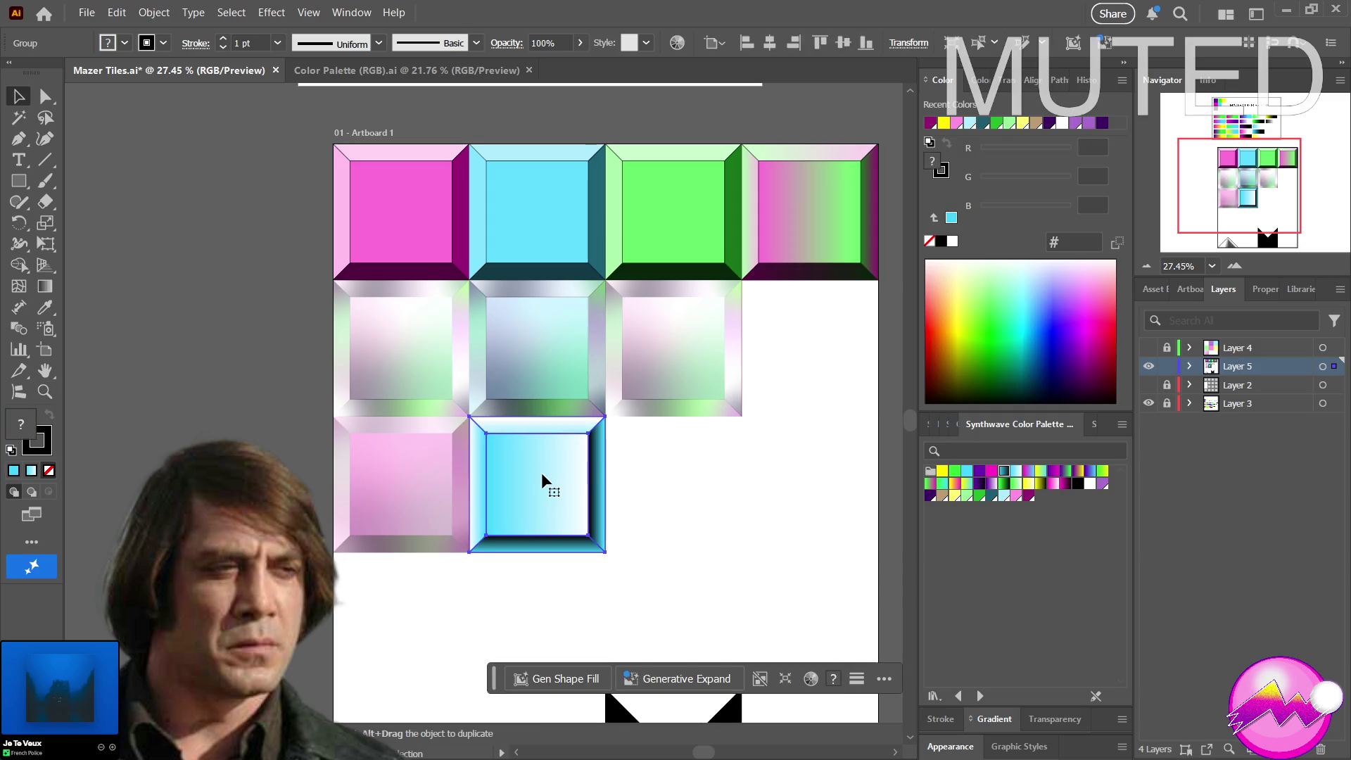
pyautogui.press('a')
pyautogui.click(560, 486)
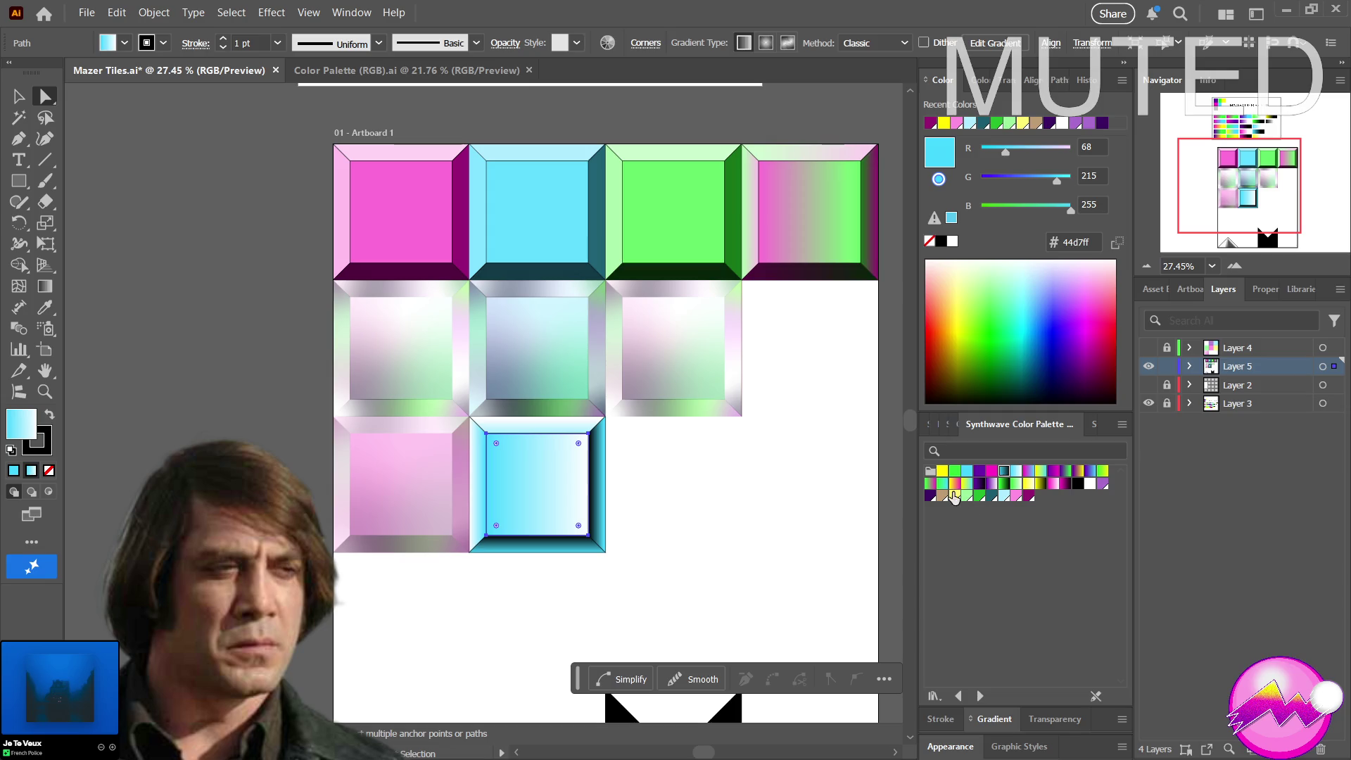
pyautogui.click(966, 474)
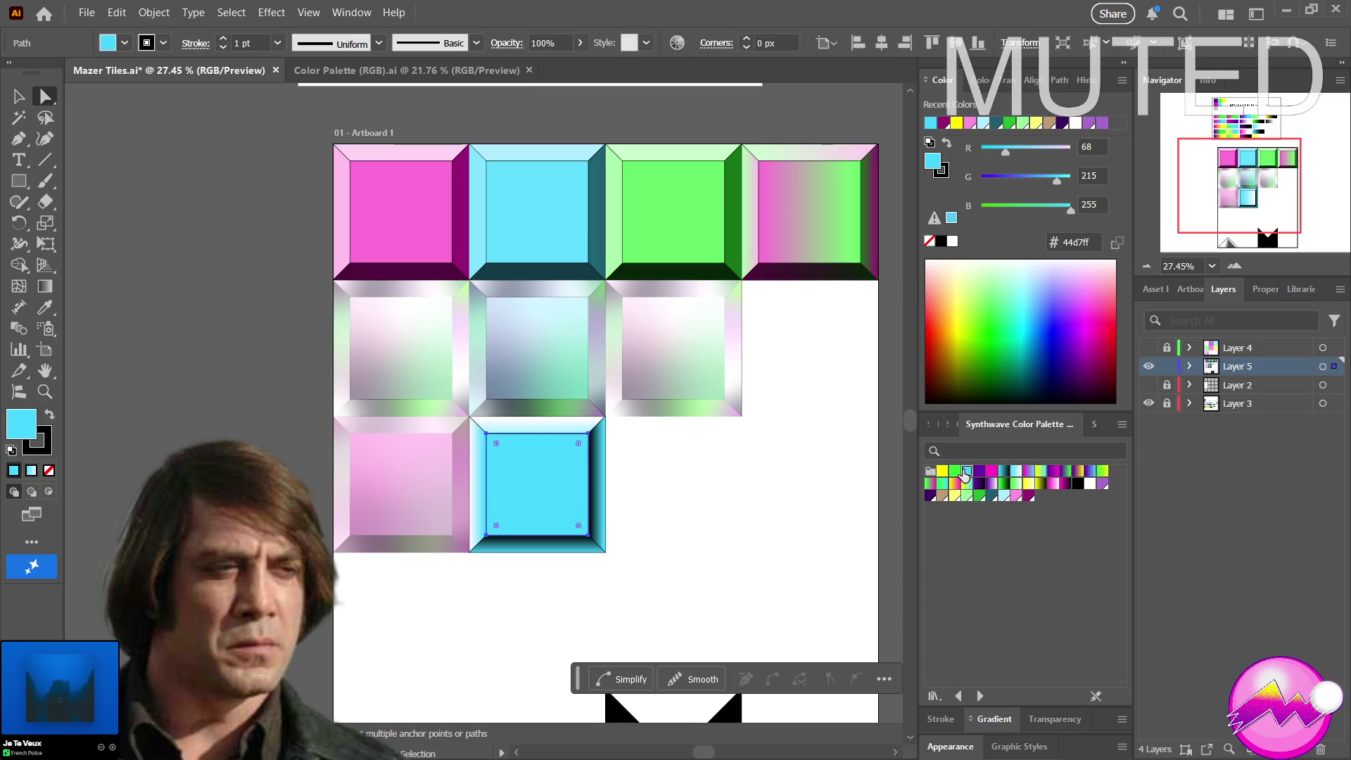
pyautogui.press('z')
pyautogui.moveTo(665, 480)
pyautogui.mouseDown()
pyautogui.moveTo(541, 504)
pyautogui.moveTo(528, 528)
pyautogui.moveTo(718, 521)
pyautogui.moveTo(673, 509)
pyautogui.mouseUp()
pyautogui.keyDown('alt'); pyautogui.click(541, 504); pyautogui.keyUp('alt')
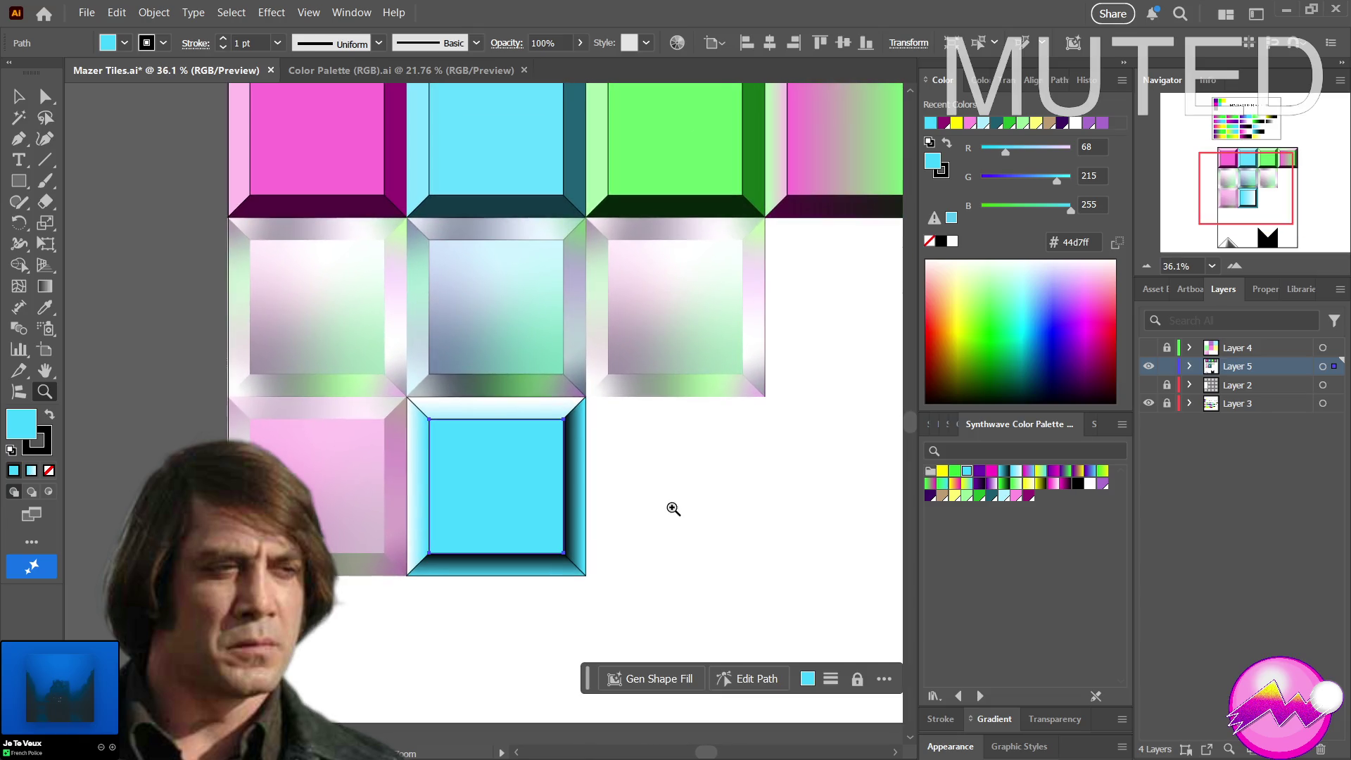
# Direct-select the right bevel and start redrawing its gradient with the Gradient tool
pyautogui.press('v')
pyautogui.press('a')
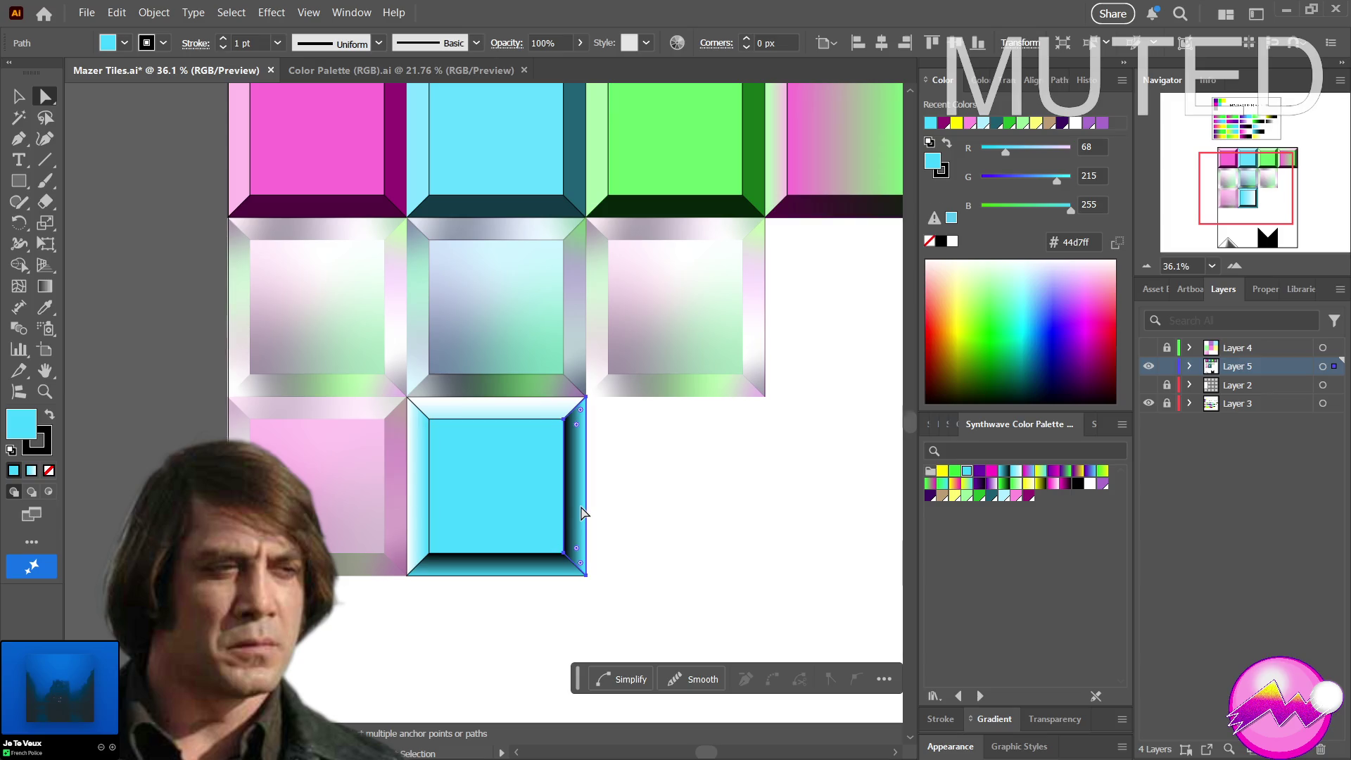
pyautogui.click(586, 515)
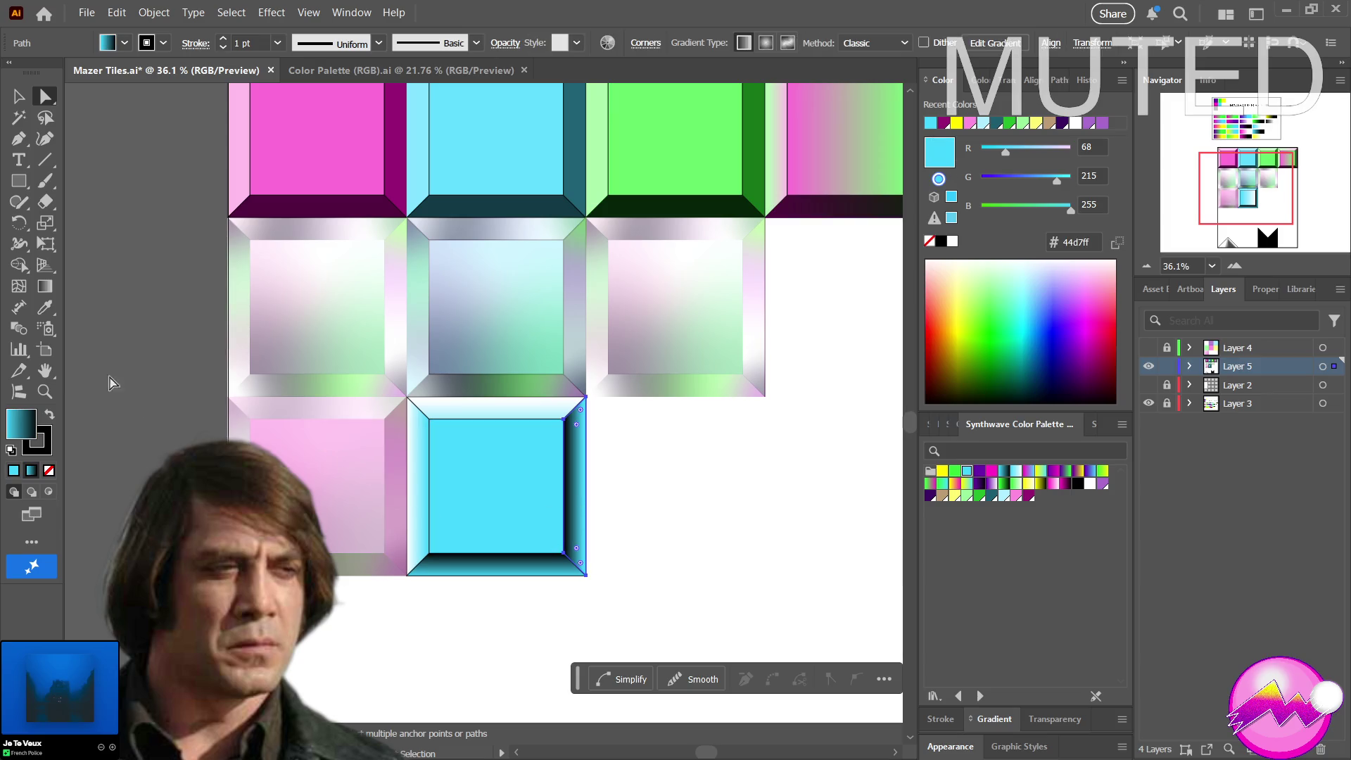
pyautogui.click(44, 286)
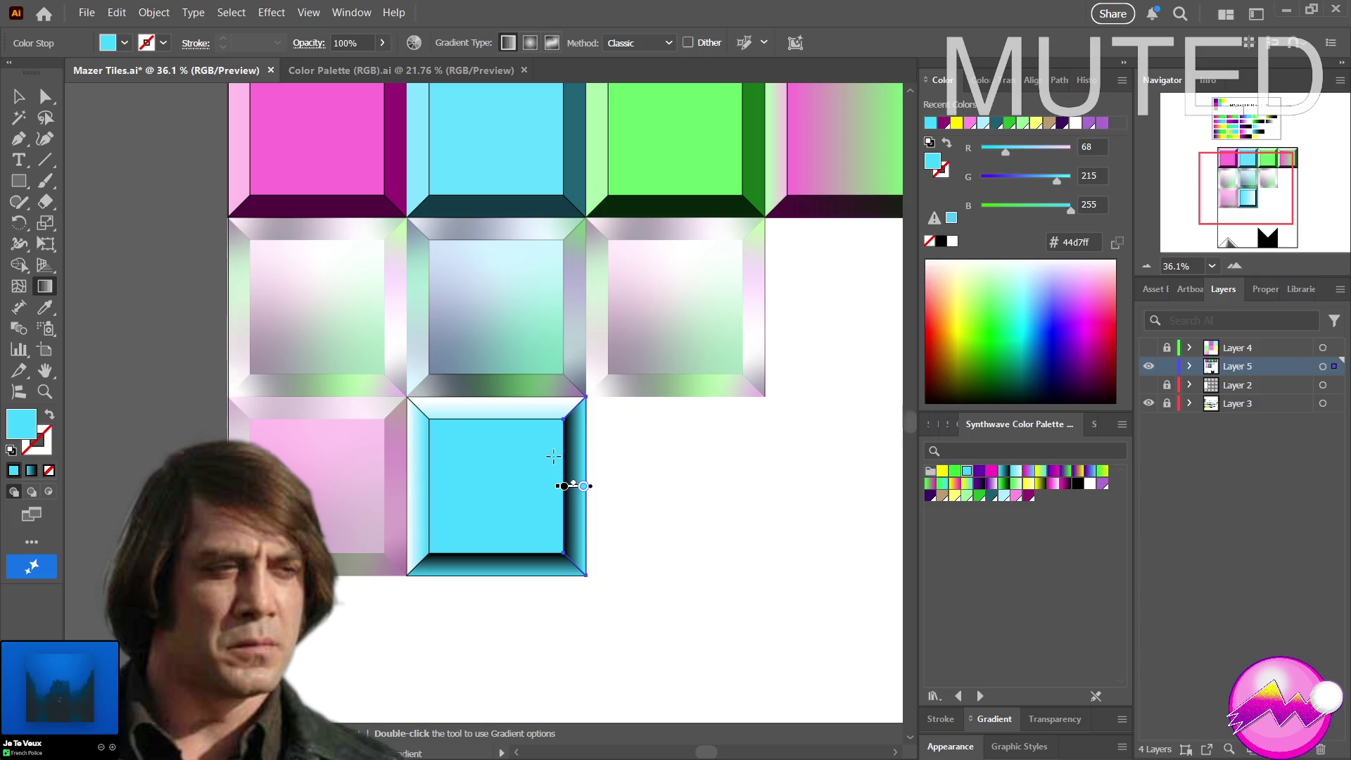
pyautogui.moveTo(577, 435); pyautogui.dragTo(587, 475)
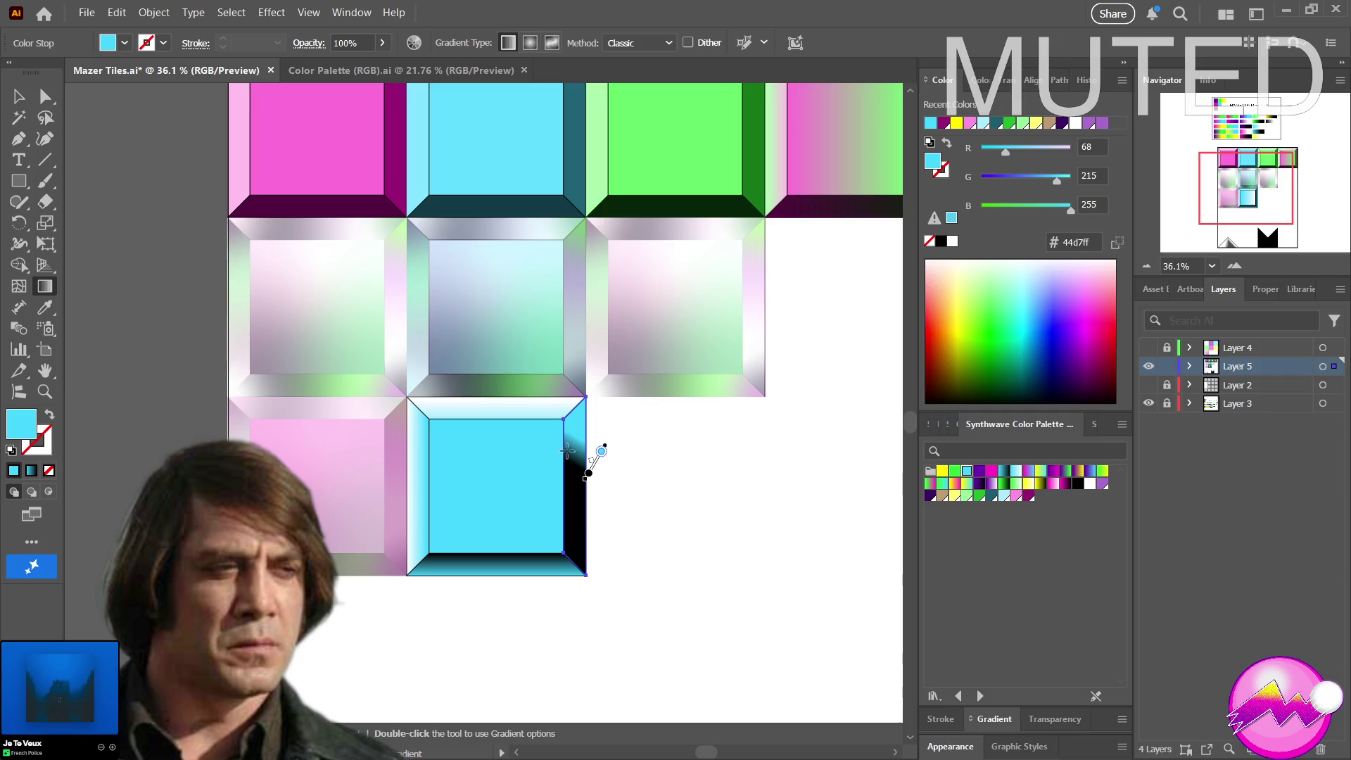
# Redraw the right bevel's teal gradient to run down from its top corner
pyautogui.moveTo(574, 418); pyautogui.dragTo(579, 531)
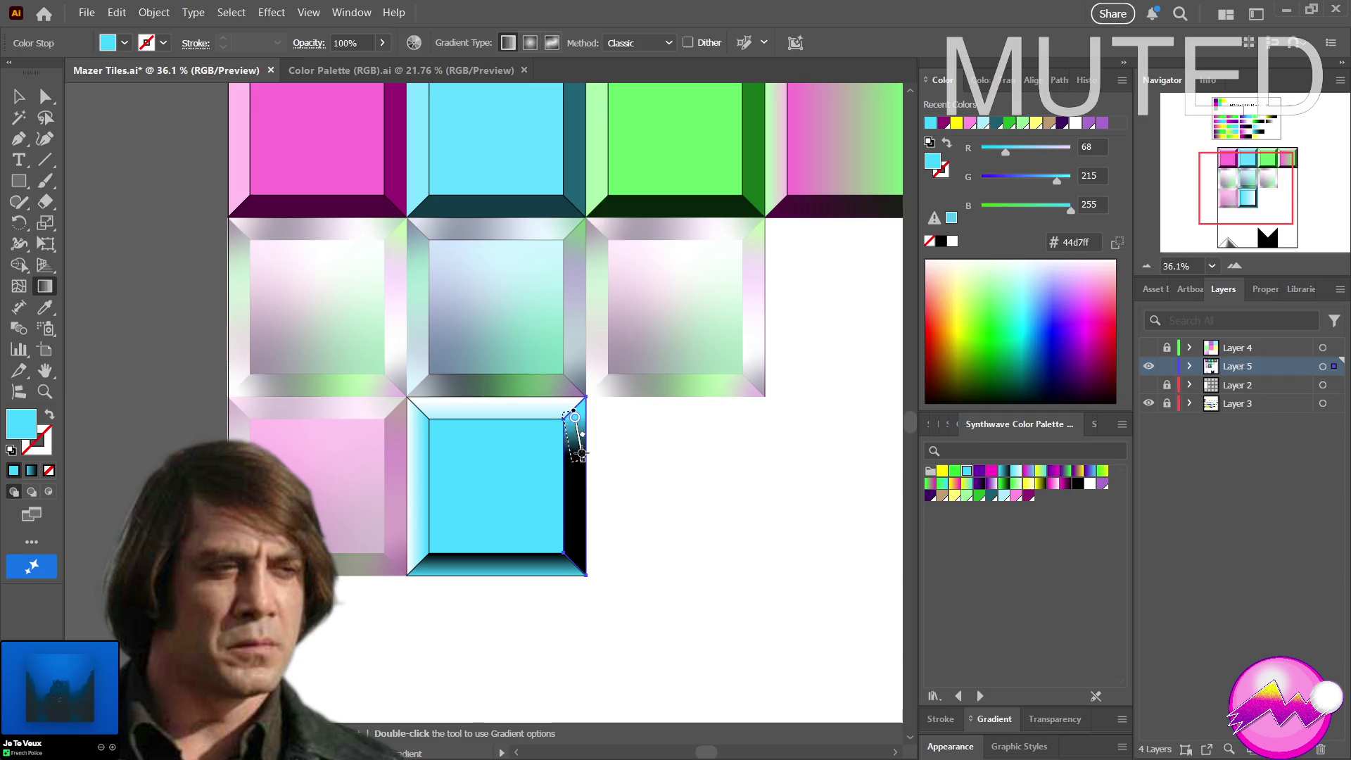
pyautogui.moveTo(574, 417); pyautogui.dragTo(584, 581)
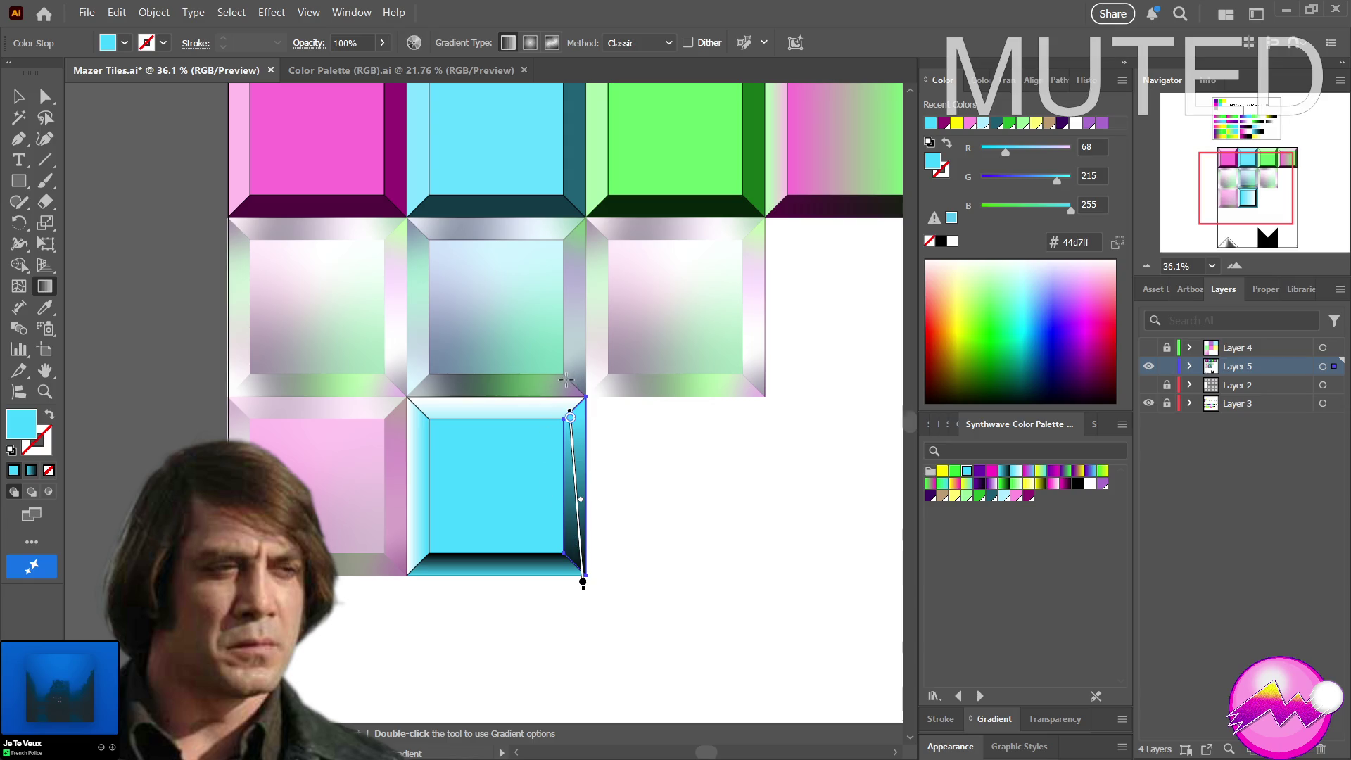
pyautogui.moveTo(578, 398)
pyautogui.mouseDown()
pyautogui.moveTo(705, 601)
pyautogui.moveTo(744, 593)
pyautogui.moveTo(703, 623)
pyautogui.mouseUp()
pyautogui.press('z')
pyautogui.moveTo(603, 518)
pyautogui.mouseDown()
pyautogui.moveTo(549, 519)
pyautogui.moveTo(659, 513)
pyautogui.mouseUp()
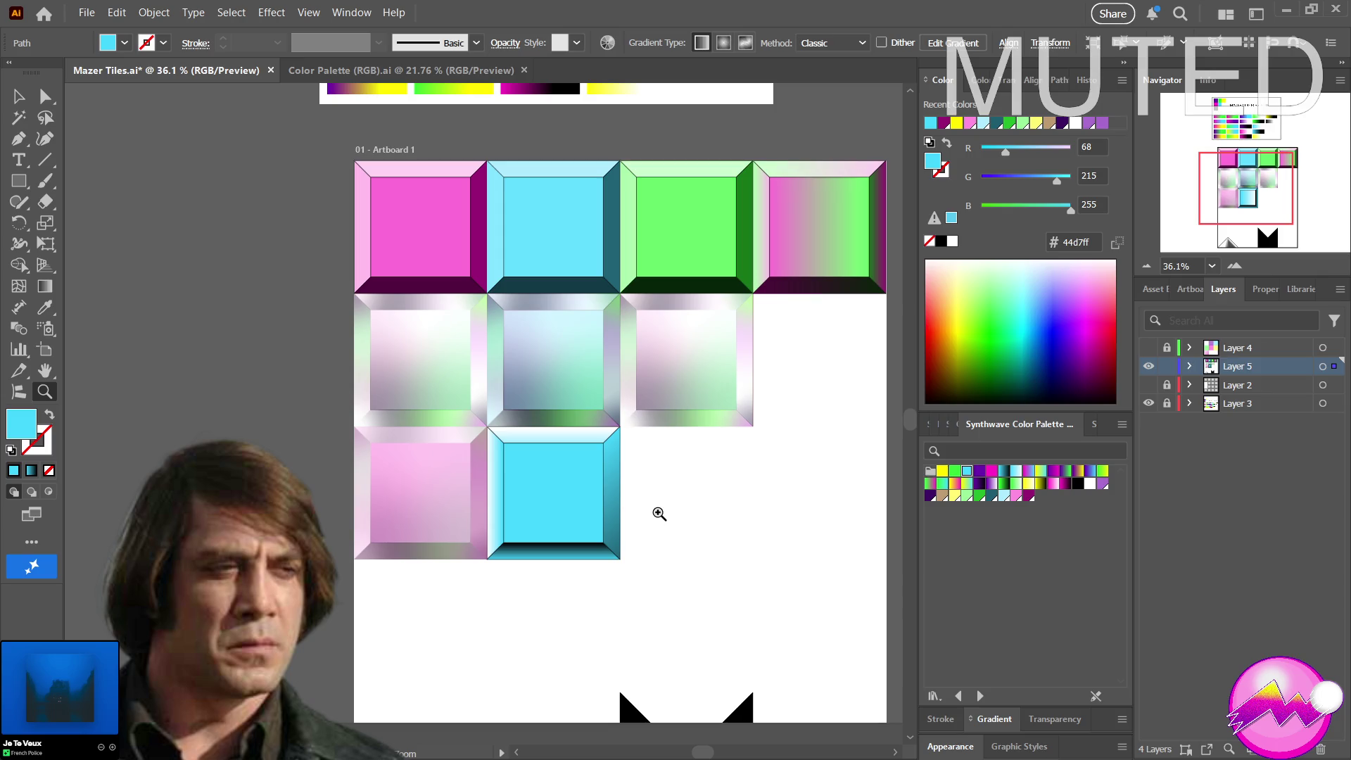
# Direct-select the left bevel and draw its gradient vertically along its length
pyautogui.press('a')
pyautogui.click(494, 514)
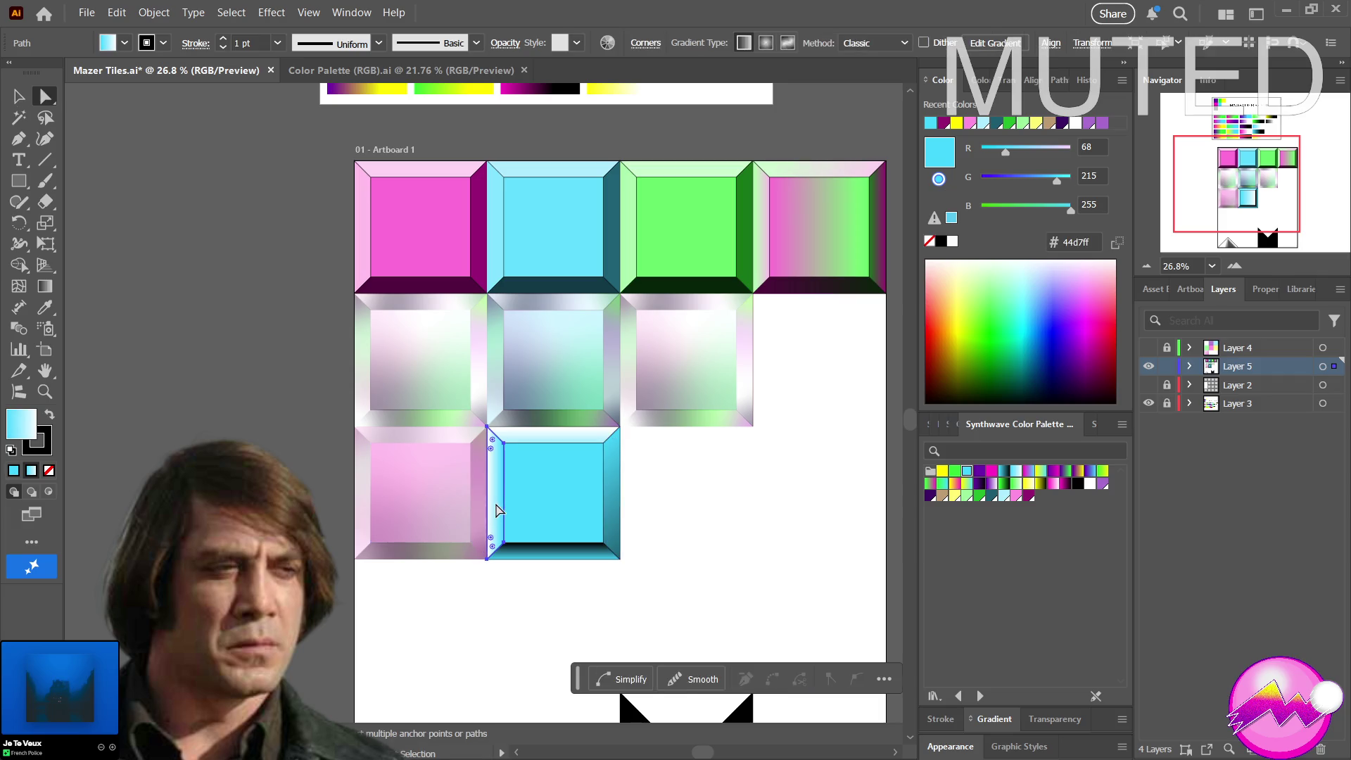
pyautogui.click(48, 307)
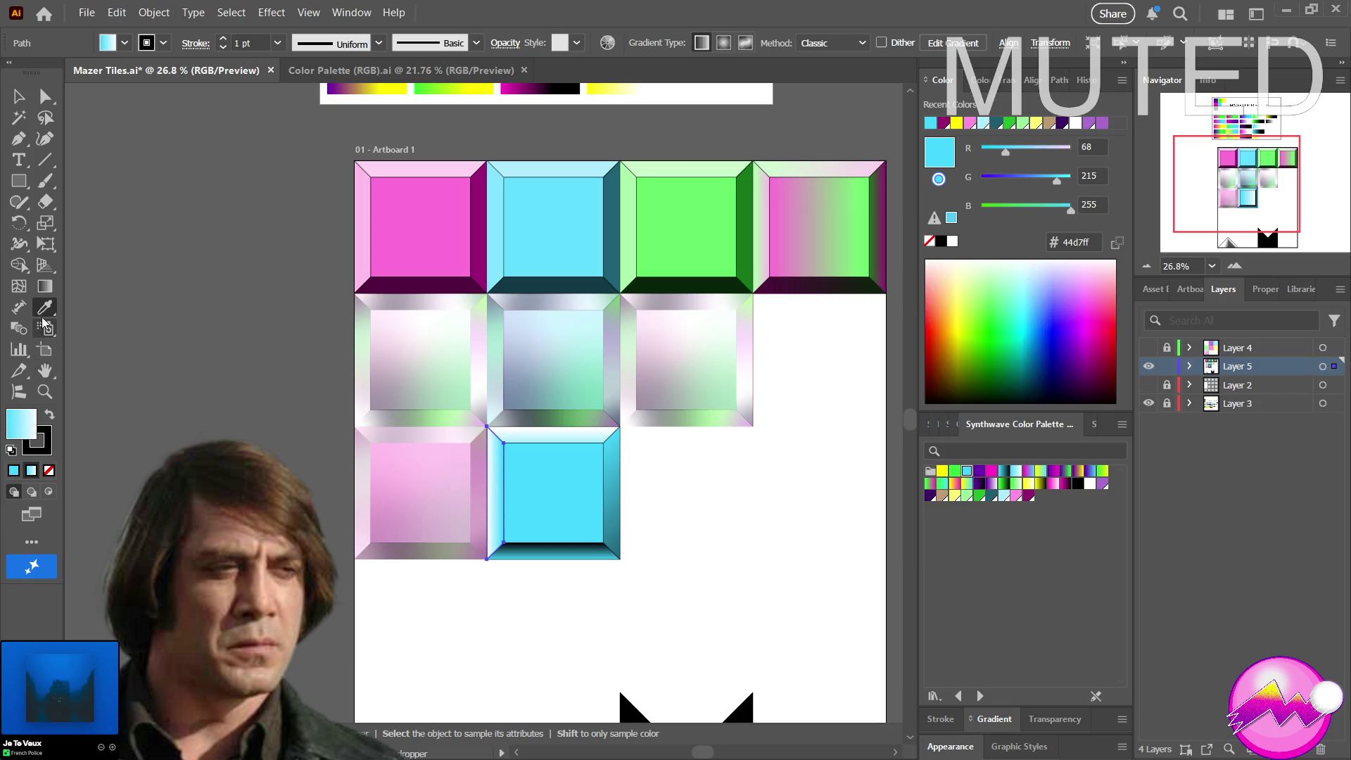
pyautogui.click(44, 286)
pyautogui.moveTo(498, 528); pyautogui.dragTo(497, 436)
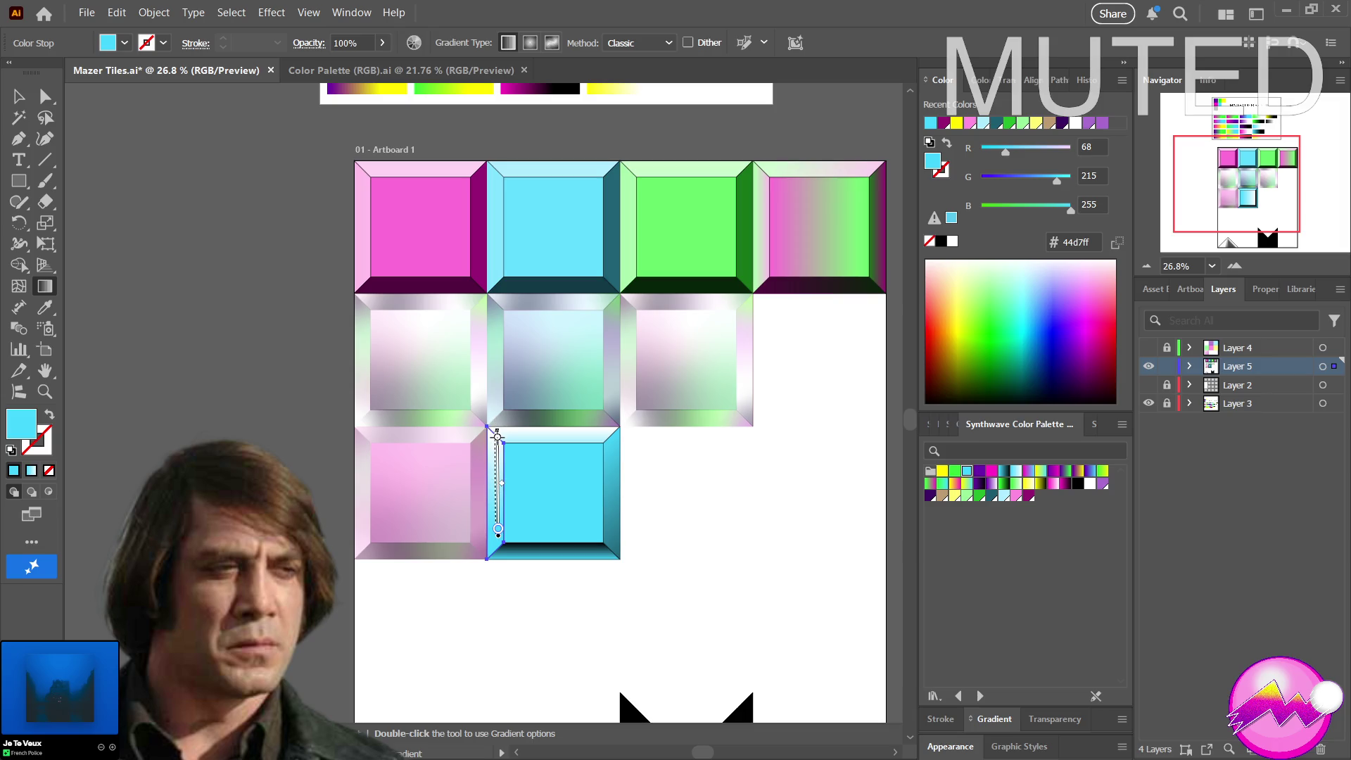
# Extend the left bevel's pale gradient up to its top, nudge it into place and deselect
pyautogui.moveTo(497, 435); pyautogui.dragTo(495, 486)
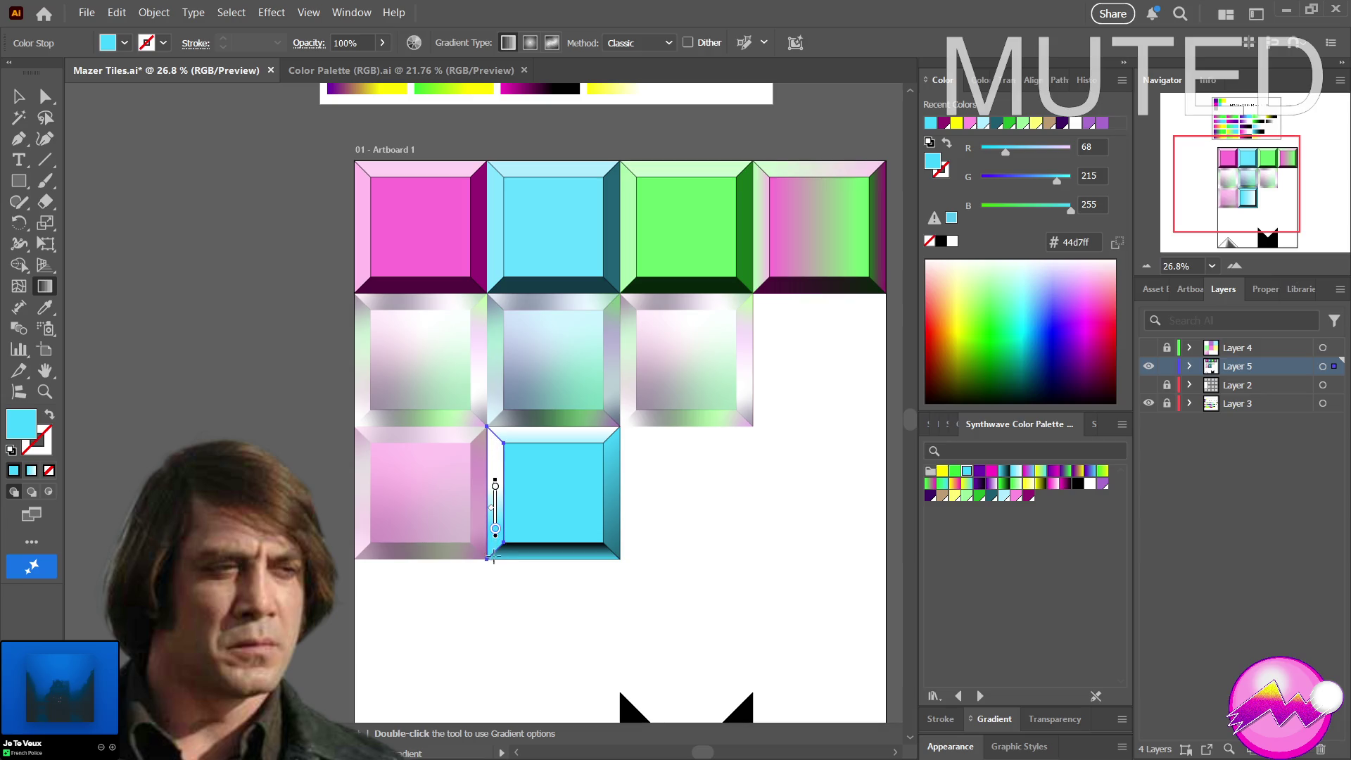
pyautogui.moveTo(496, 519); pyautogui.dragTo(493, 403)
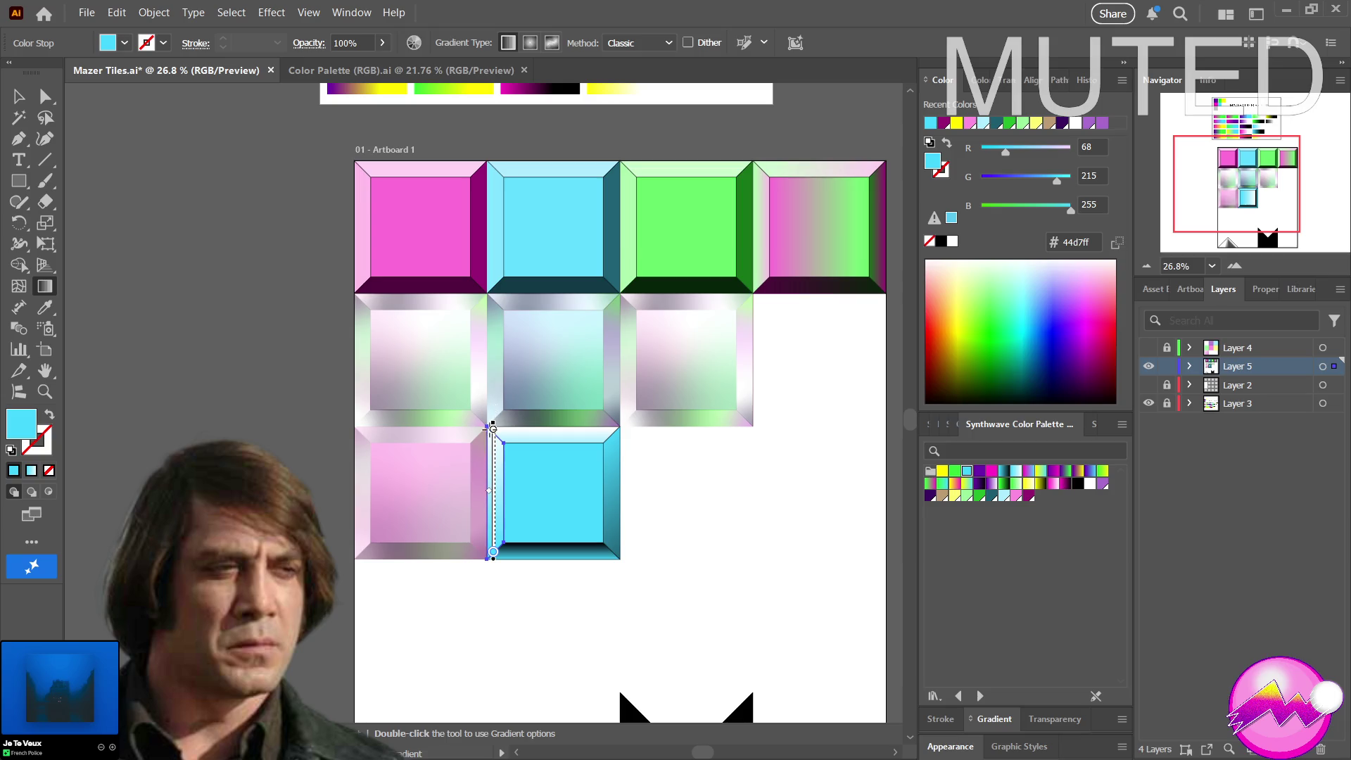
pyautogui.moveTo(493, 423); pyautogui.dragTo(495, 425)
pyautogui.click(576, 570)
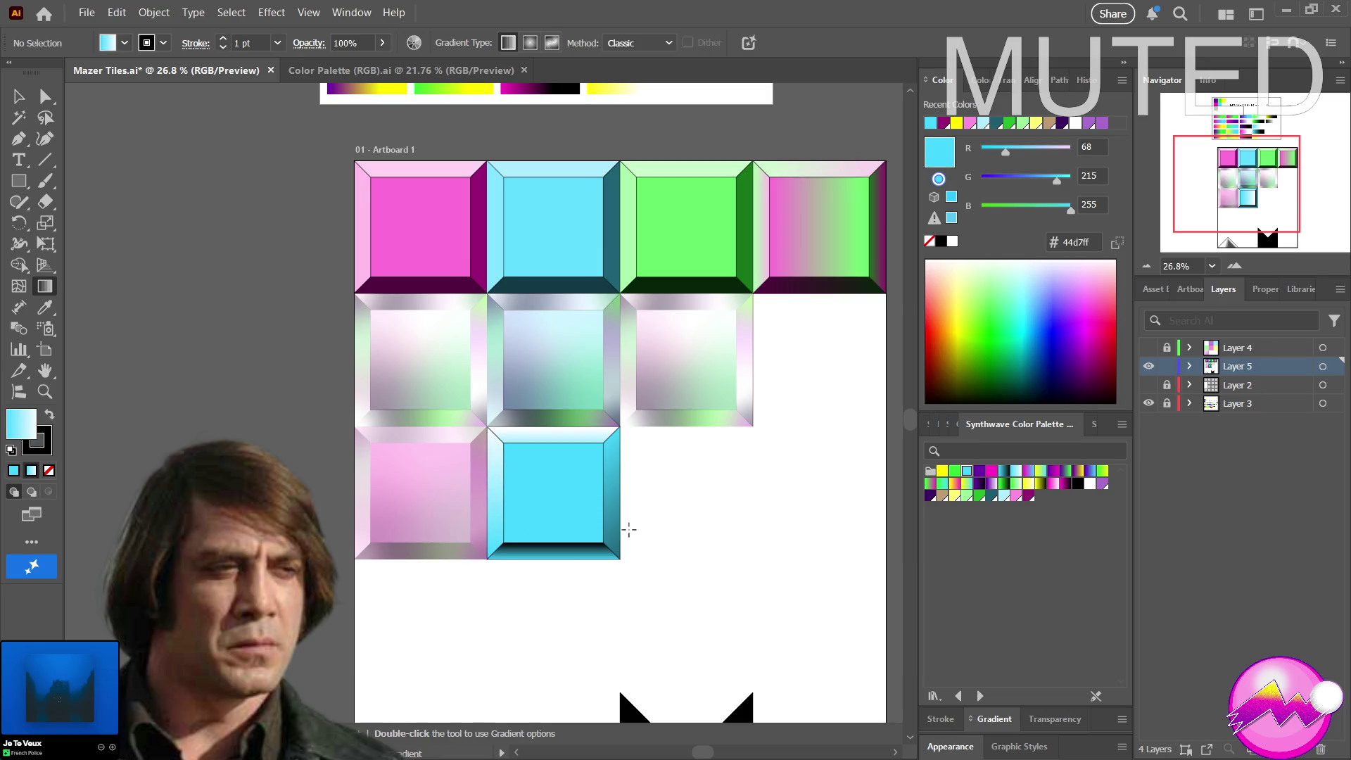
pyautogui.press('z')
pyautogui.moveTo(622, 528)
pyautogui.mouseDown()
pyautogui.moveTo(453, 524)
pyautogui.moveTo(496, 525)
pyautogui.mouseUp()
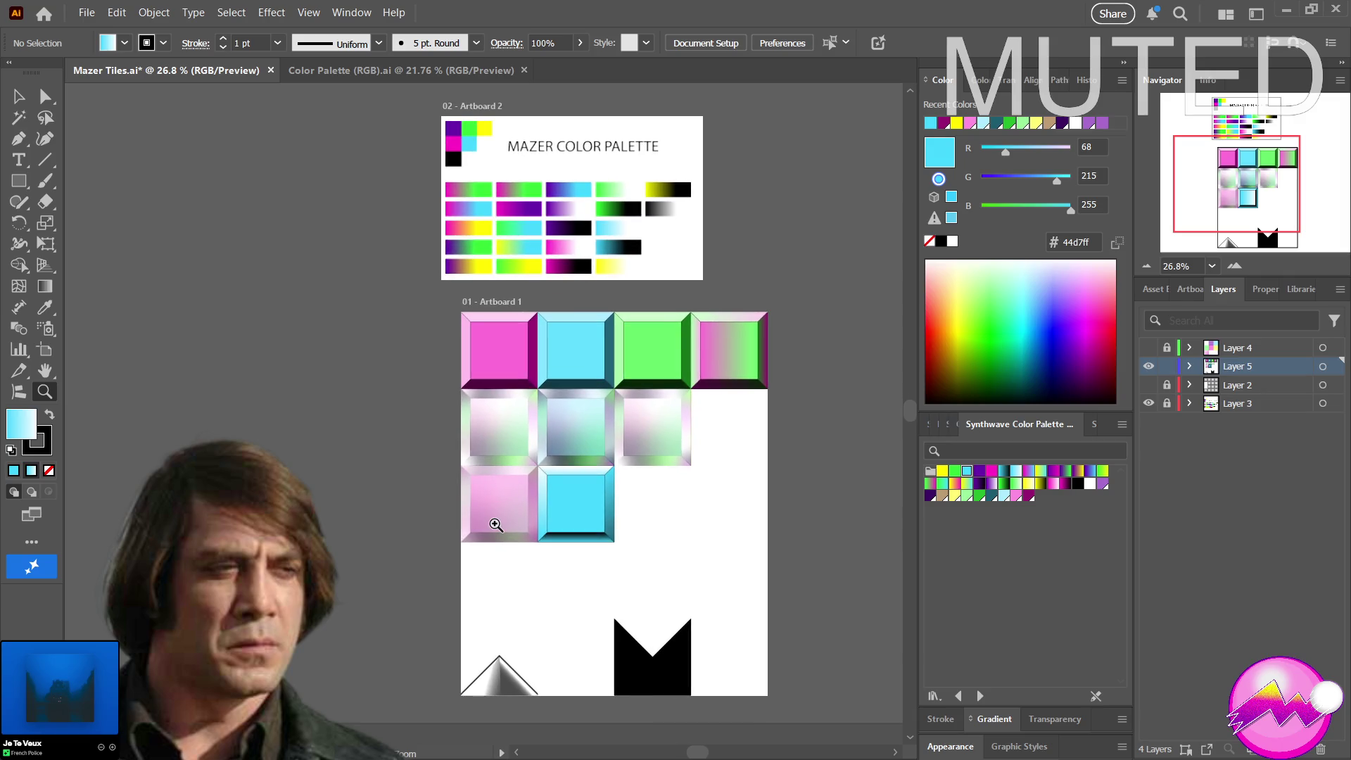
# Delete the whole cyan beveled tile from the third row, leaving only the pink tile there
pyautogui.moveTo(495, 525); pyautogui.dragTo(522, 521)
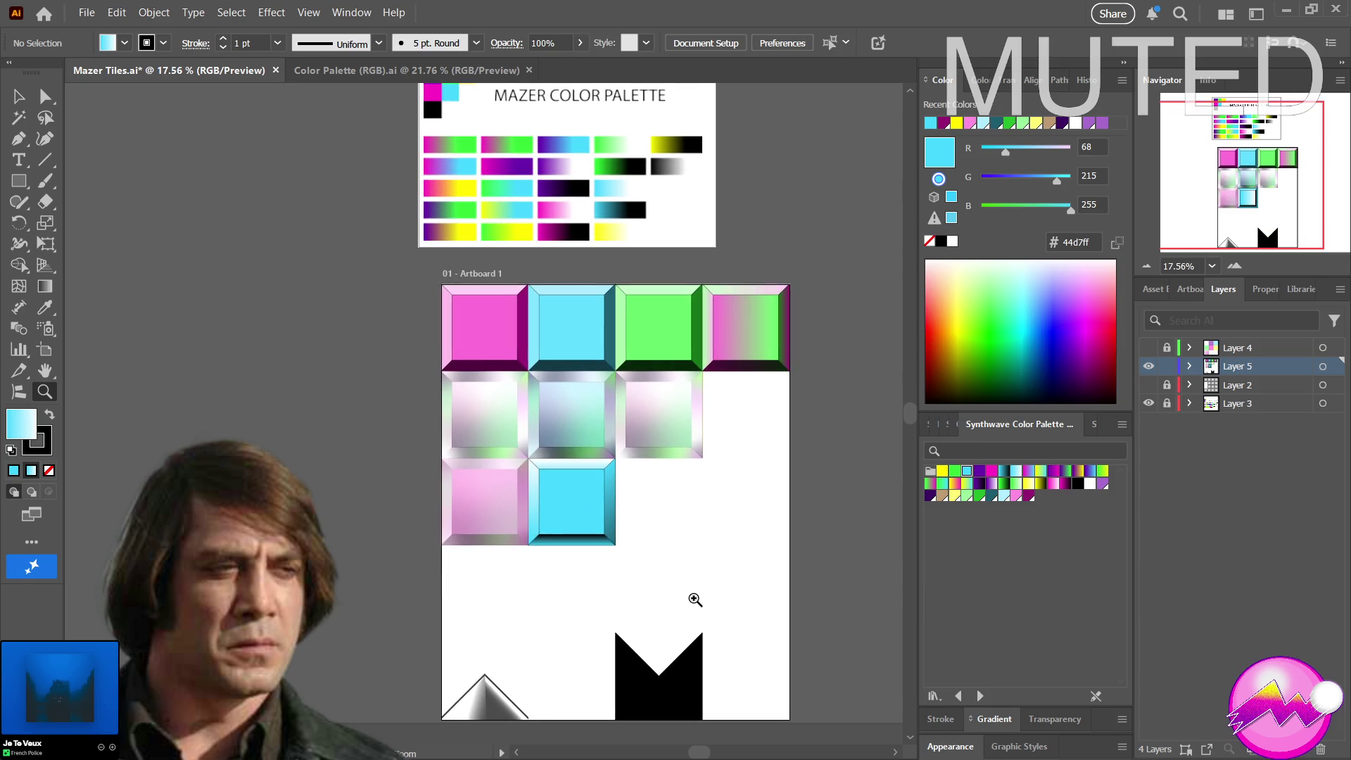
pyautogui.keyDown('ctrl'); pyautogui.click(681, 593); pyautogui.keyUp('ctrl')
pyautogui.moveTo(634, 578); pyautogui.dragTo(534, 463)
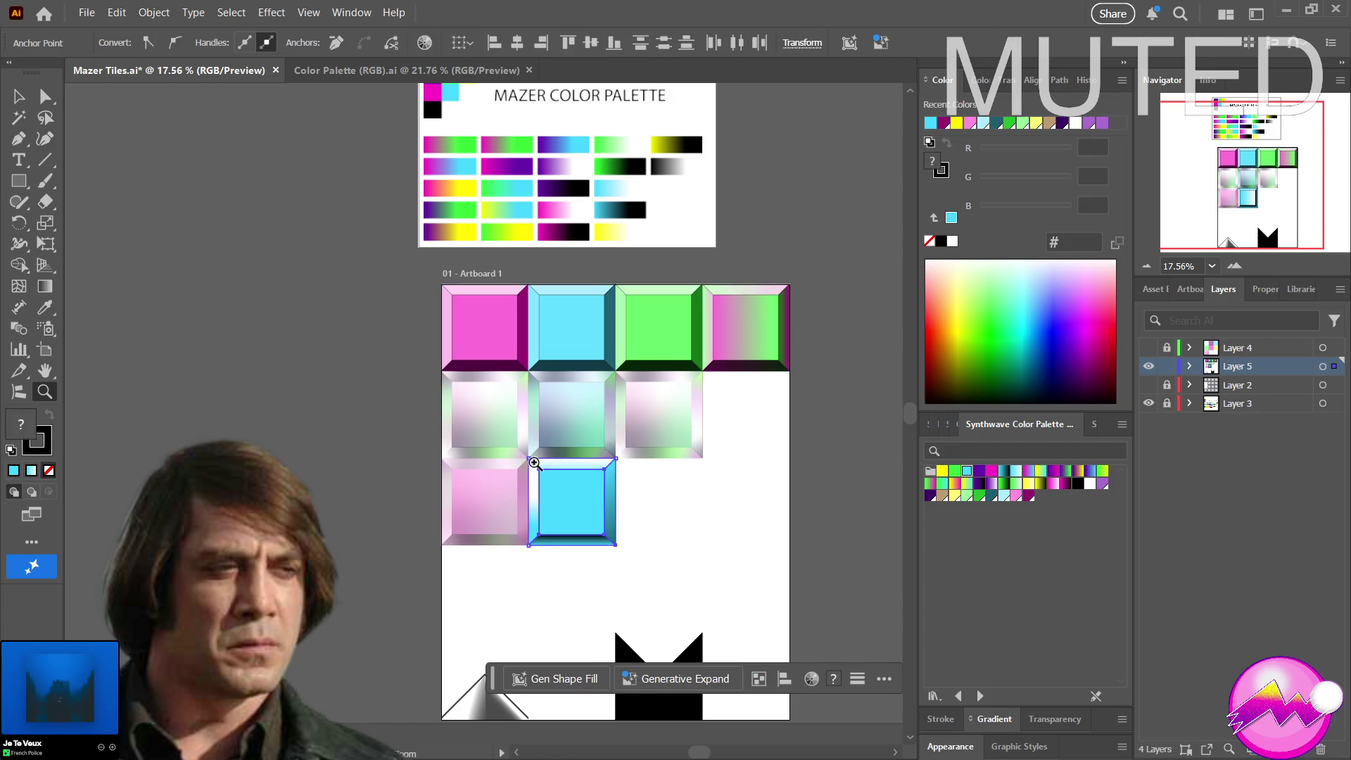
pyautogui.press('Delete')
pyautogui.hotkey('ctrl', 'z')
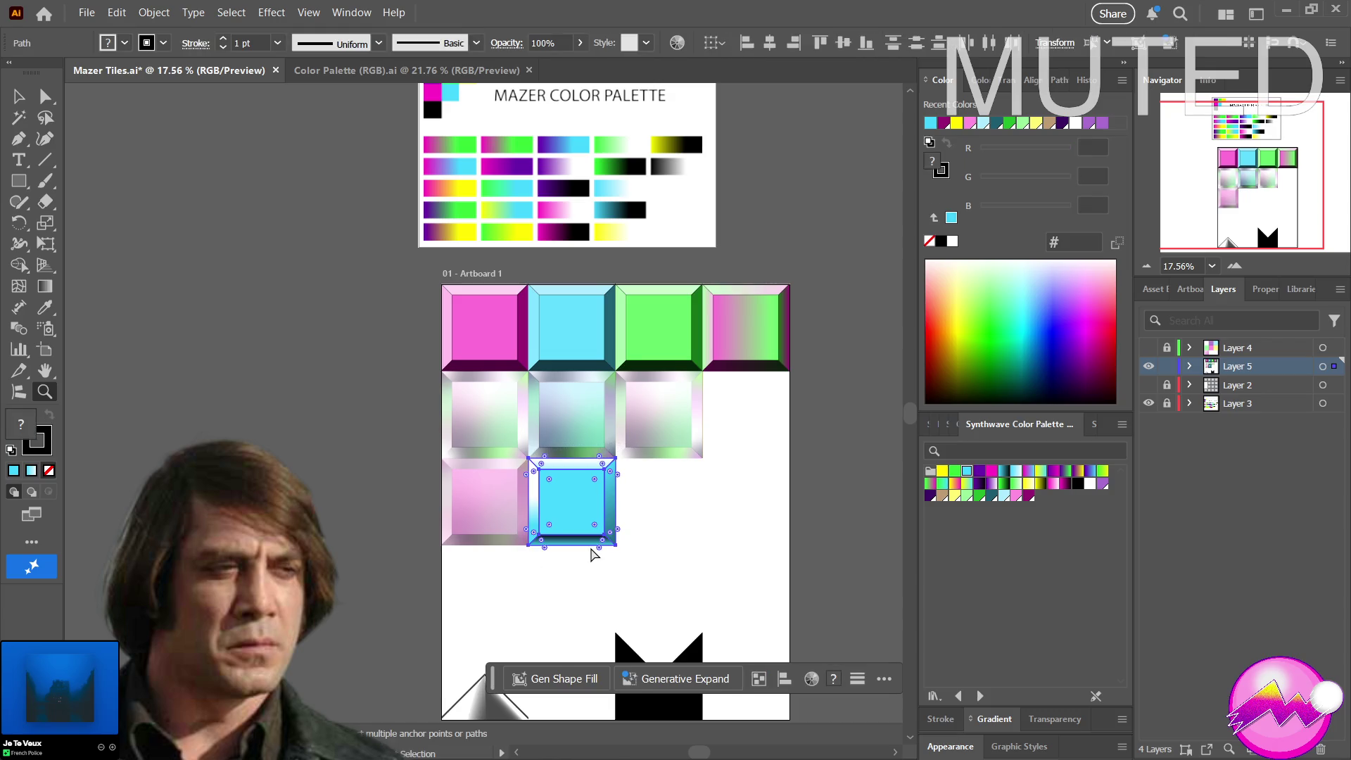
pyautogui.press('v')
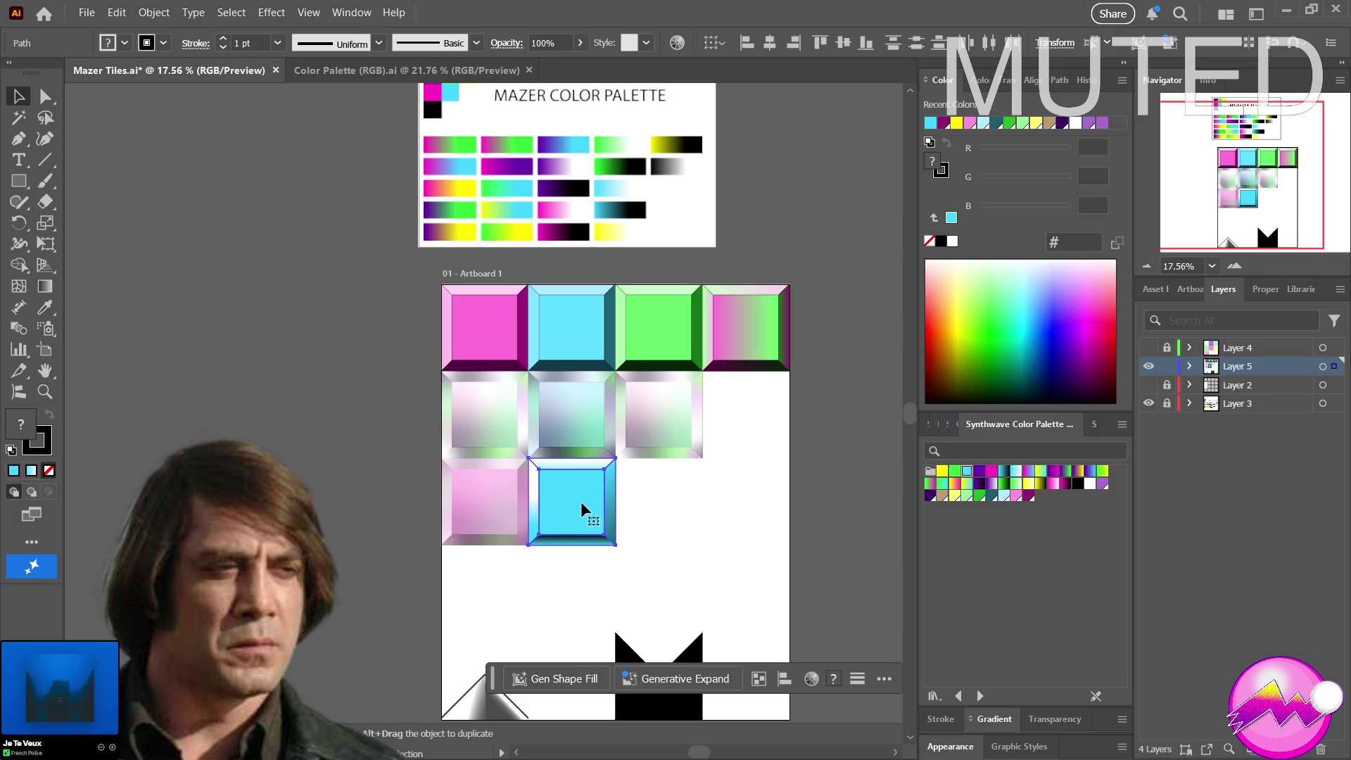
pyautogui.press('Delete')
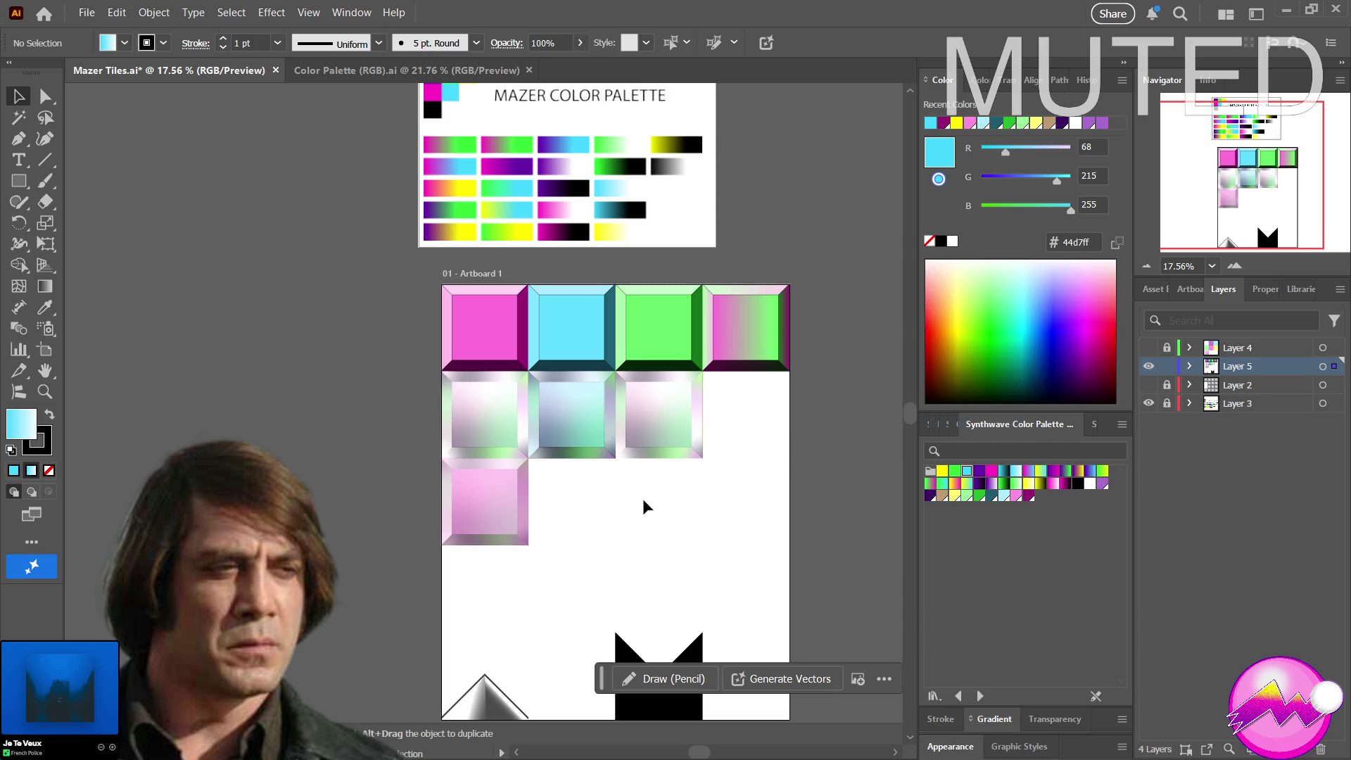
pyautogui.moveTo(703, 486); pyautogui.dragTo(620, 377)
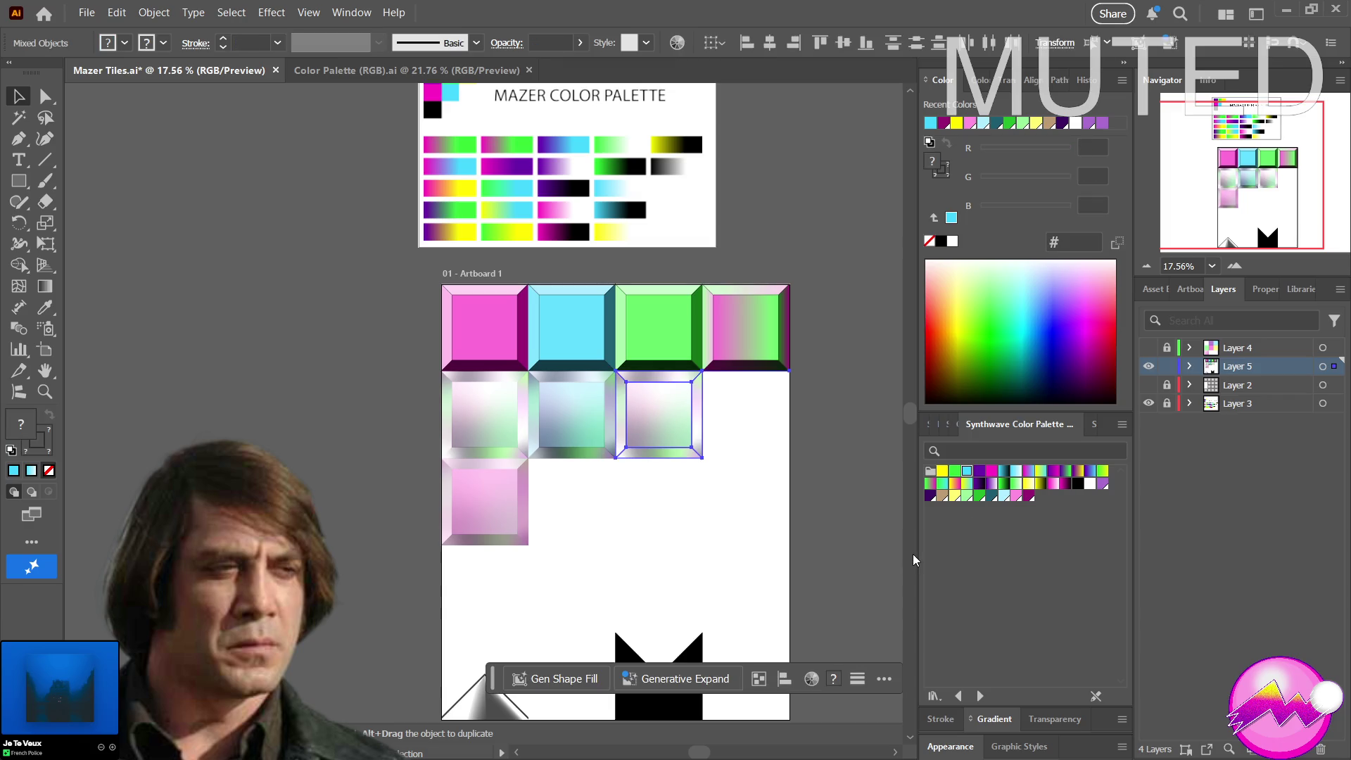
pyautogui.press('z')
pyautogui.moveTo(661, 428)
pyautogui.mouseDown()
pyautogui.moveTo(788, 411)
pyautogui.moveTo(778, 497)
pyautogui.moveTo(699, 504)
pyautogui.moveTo(712, 500)
pyautogui.moveTo(718, 530)
pyautogui.moveTo(682, 425)
pyautogui.mouseUp()
pyautogui.press('a')
pyautogui.press('z')
pyautogui.press('a')
pyautogui.press('v')
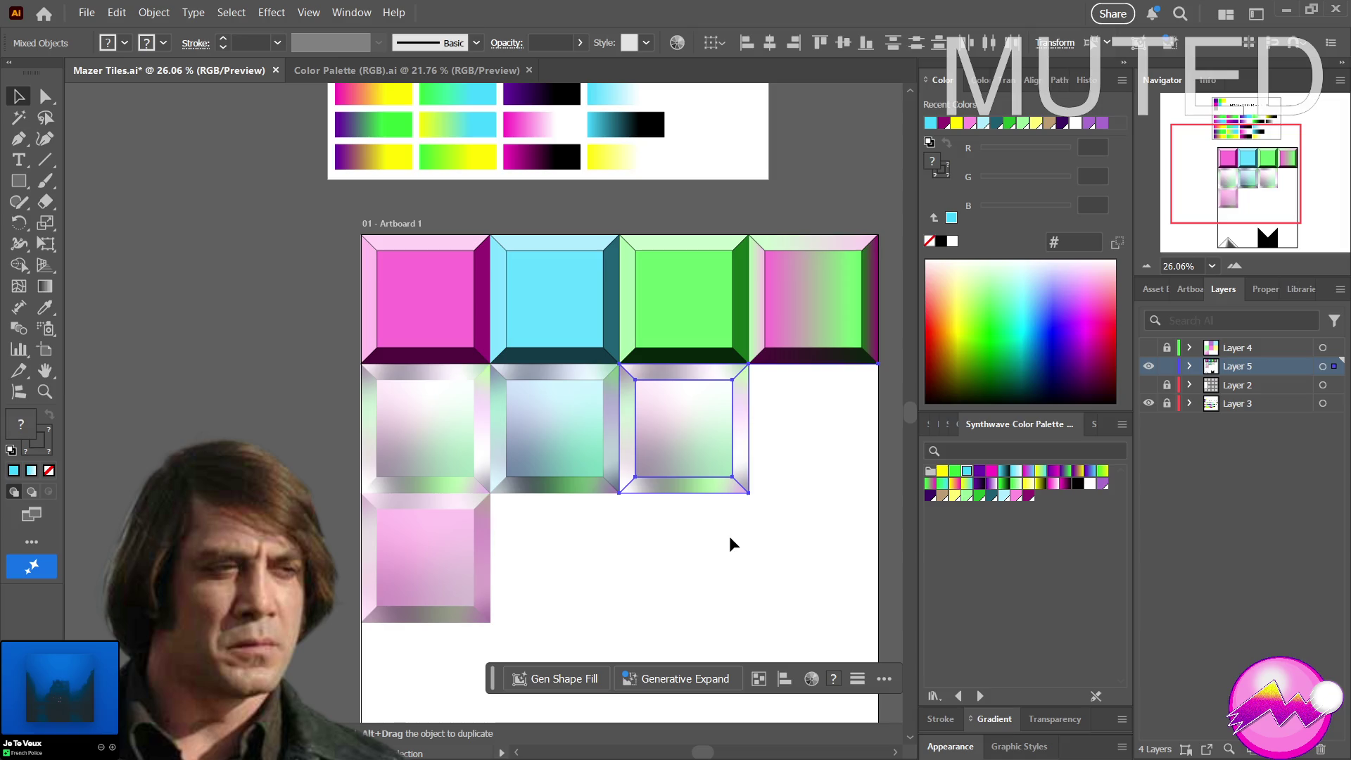
# Undo an accidental move of the green inner square and select the whole green tile instead
pyautogui.click(695, 328)
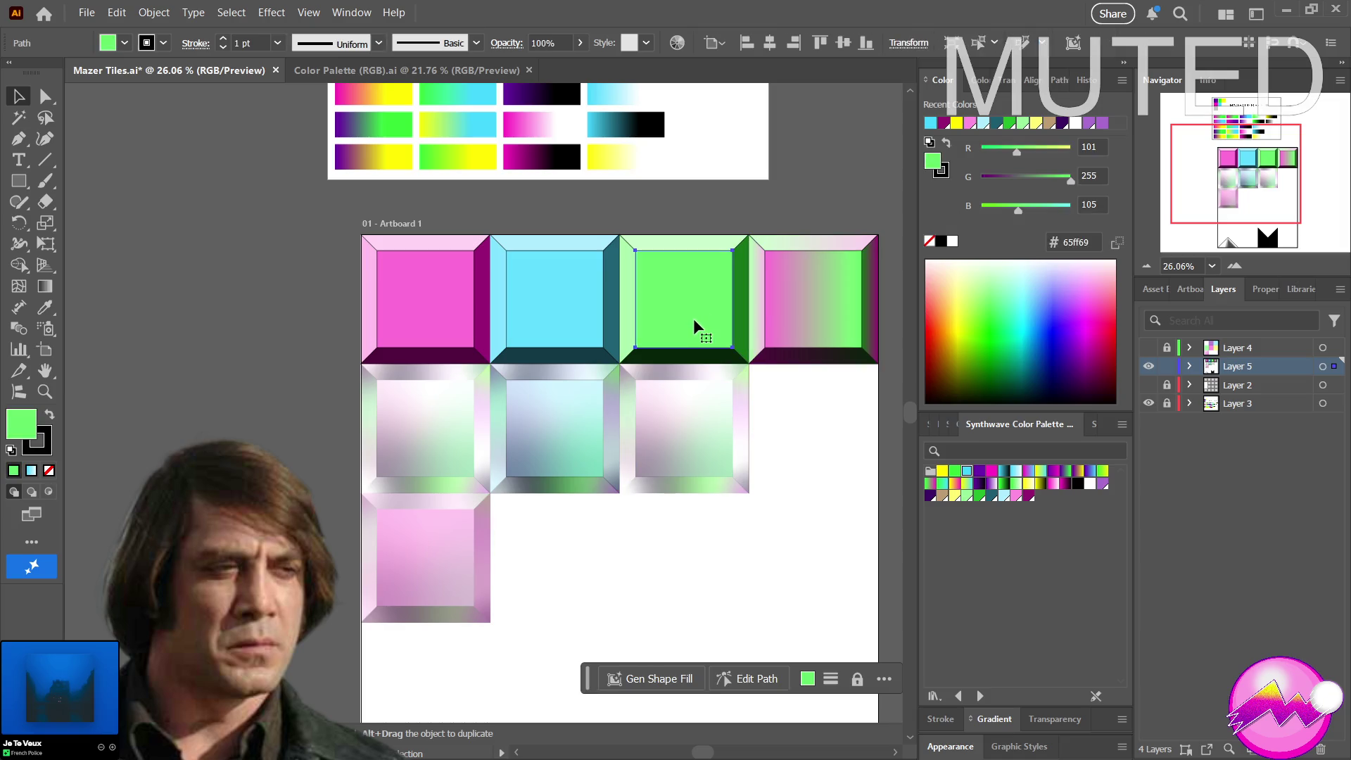
pyautogui.moveTo(694, 329); pyautogui.dragTo(791, 444)
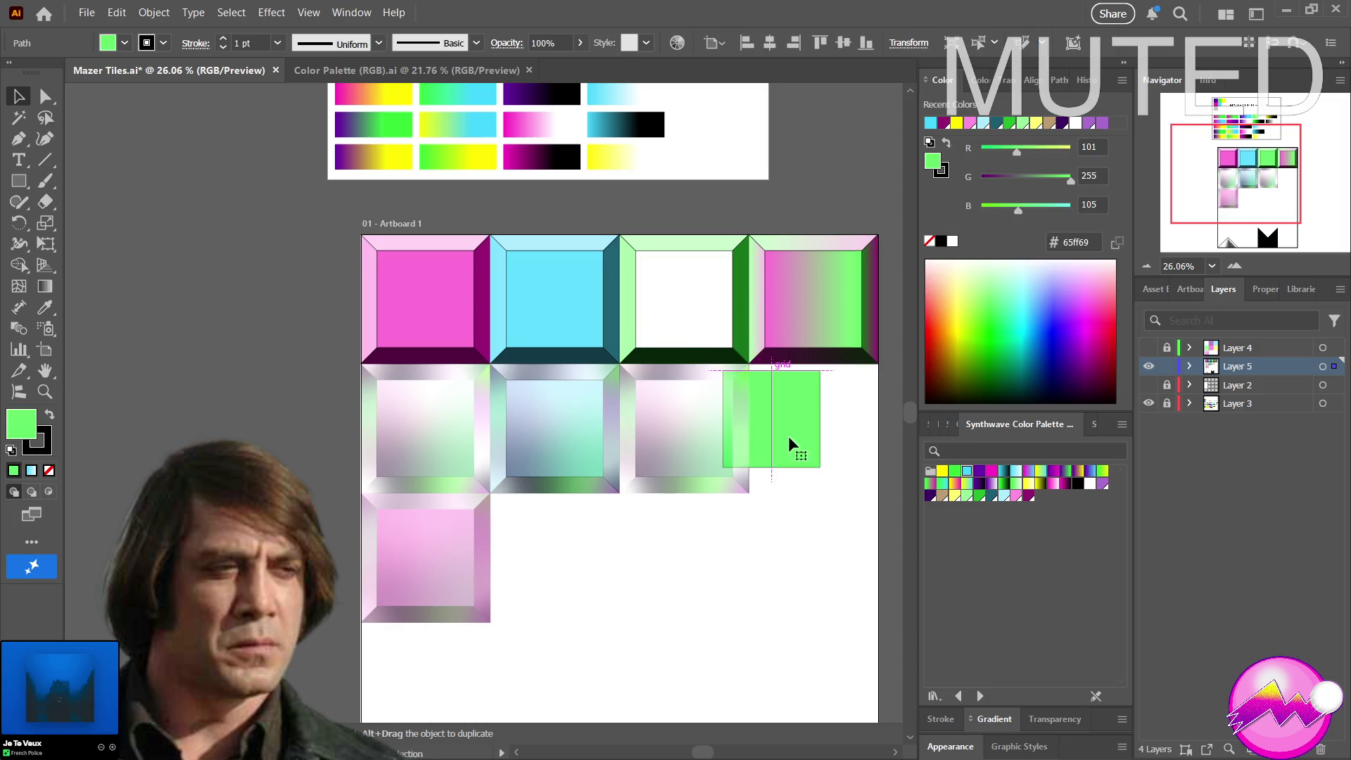
pyautogui.hotkey('ctrl', 'z')
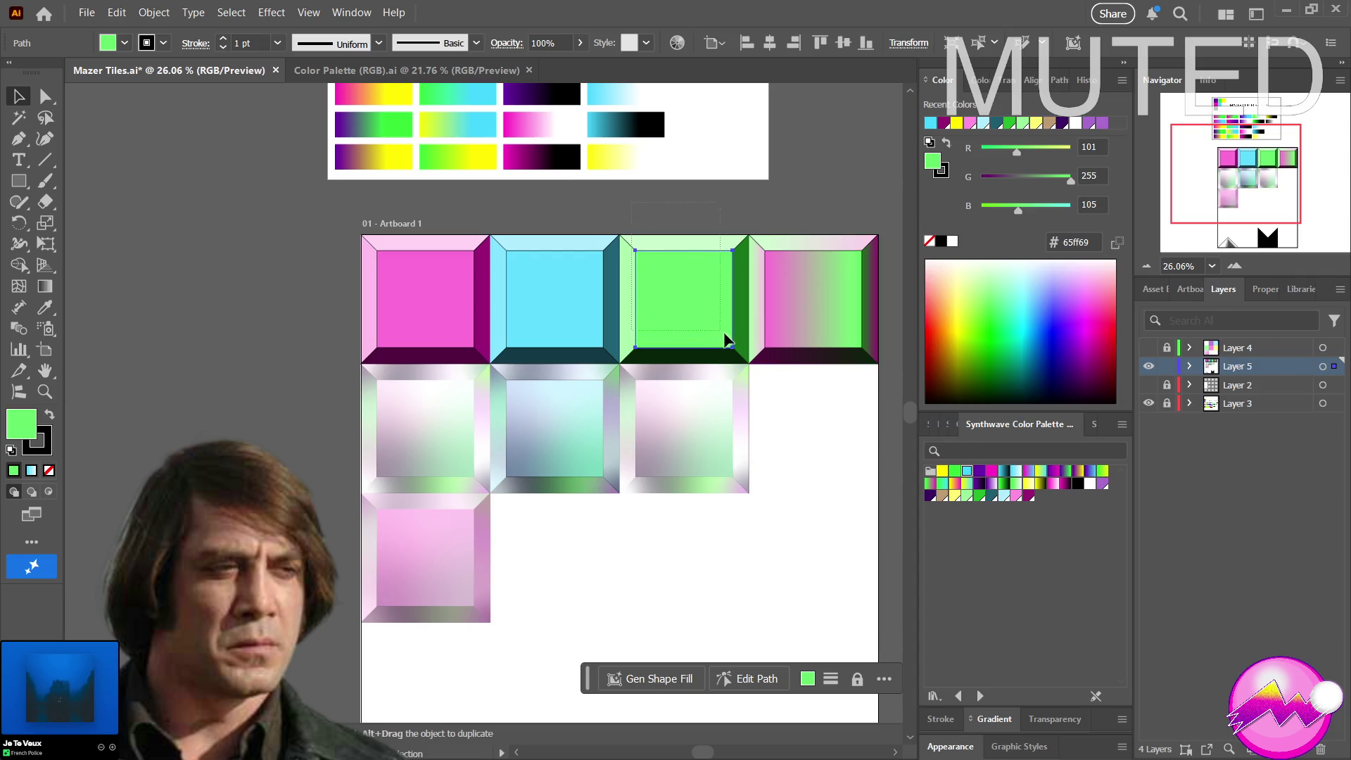
pyautogui.keyDown('shift'); pyautogui.click(739, 357); pyautogui.keyUp('shift')
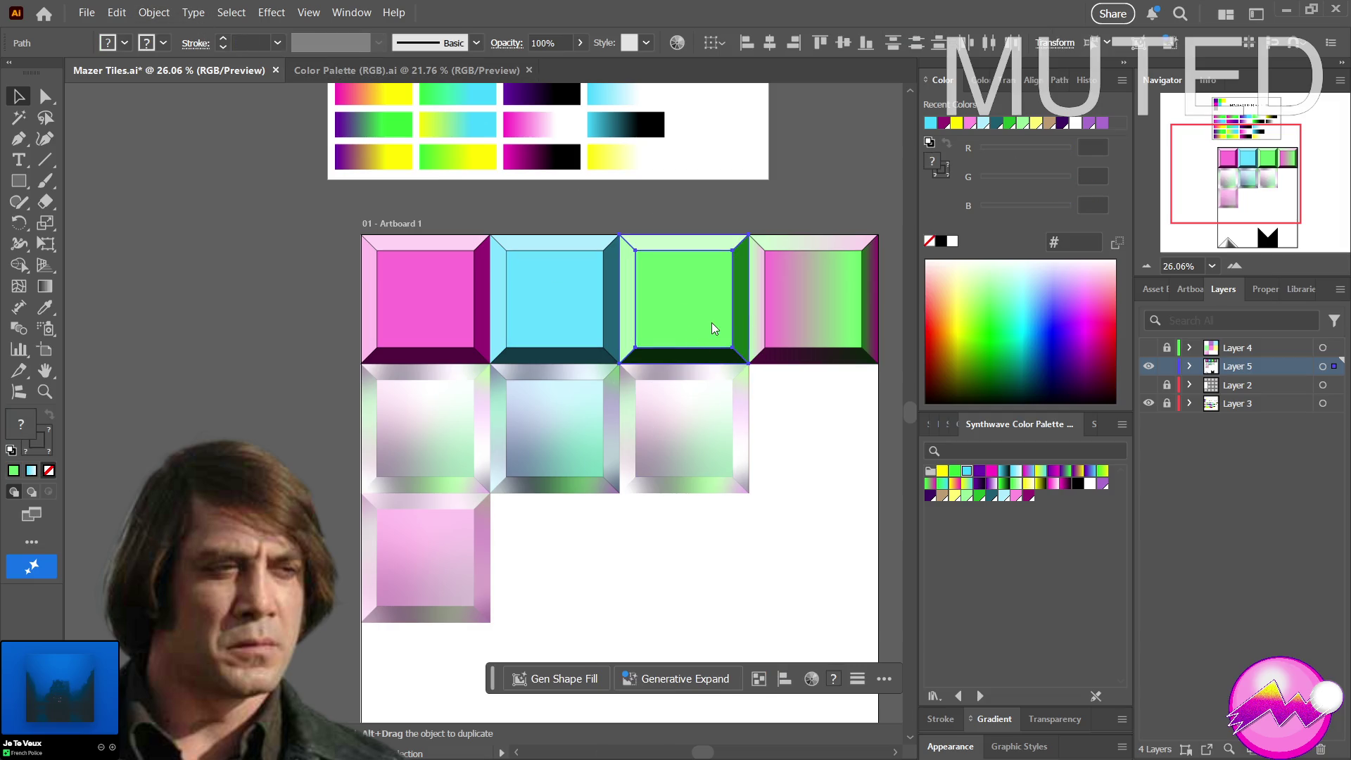
# Alt-drag a copy of the green tile straight down into the third-row slot
pyautogui.moveTo(697, 305)
pyautogui.mouseDown()
pyautogui.moveTo(702, 662)
pyautogui.moveTo(700, 570)
pyautogui.mouseUp()
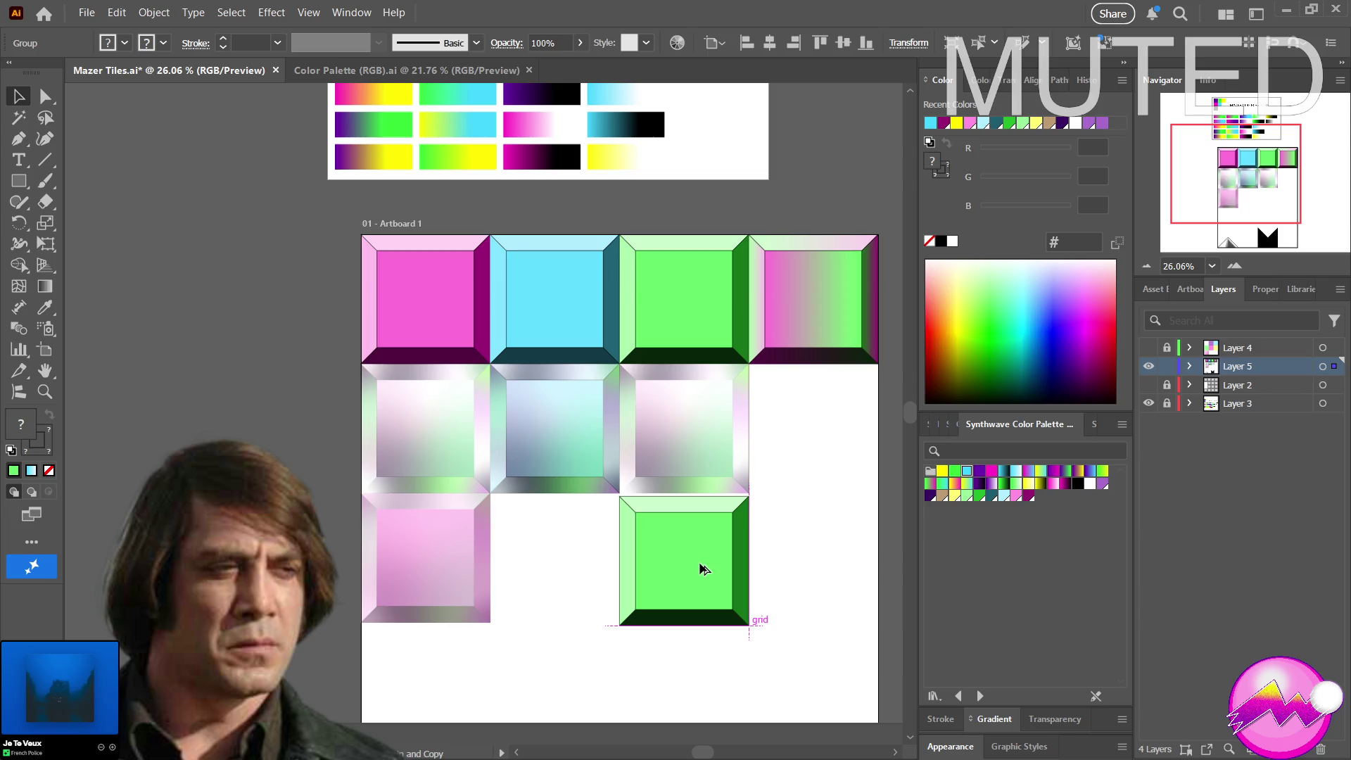
pyautogui.moveTo(700, 570); pyautogui.dragTo(700, 567)
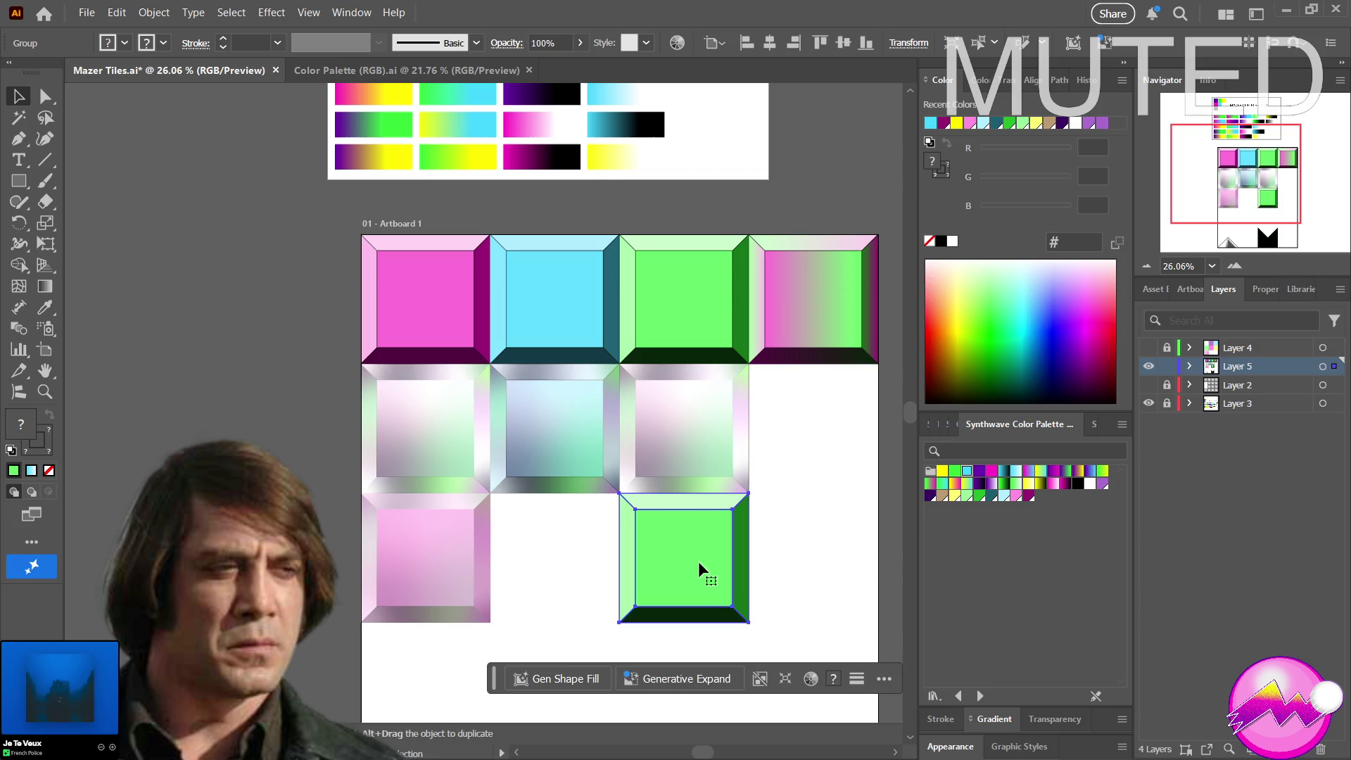
pyautogui.click(48, 437)
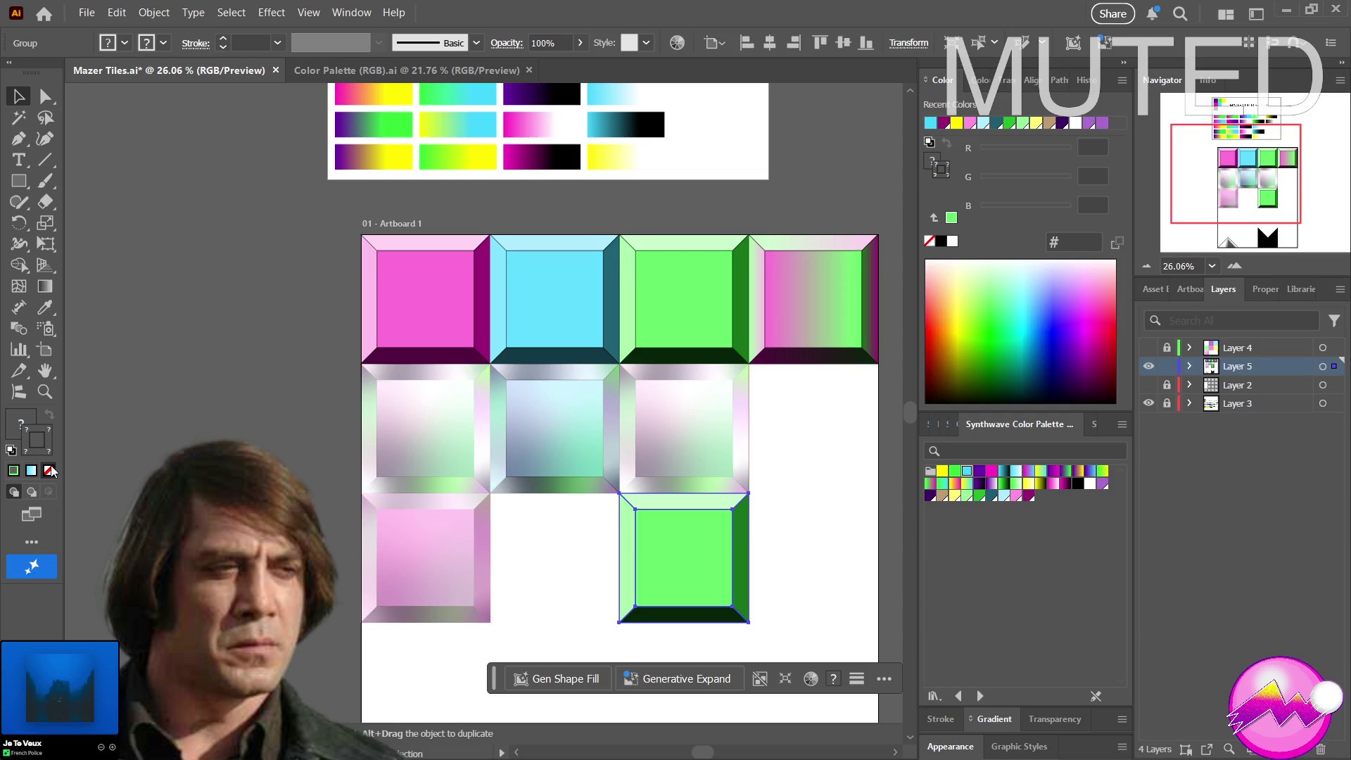
pyautogui.press('z')
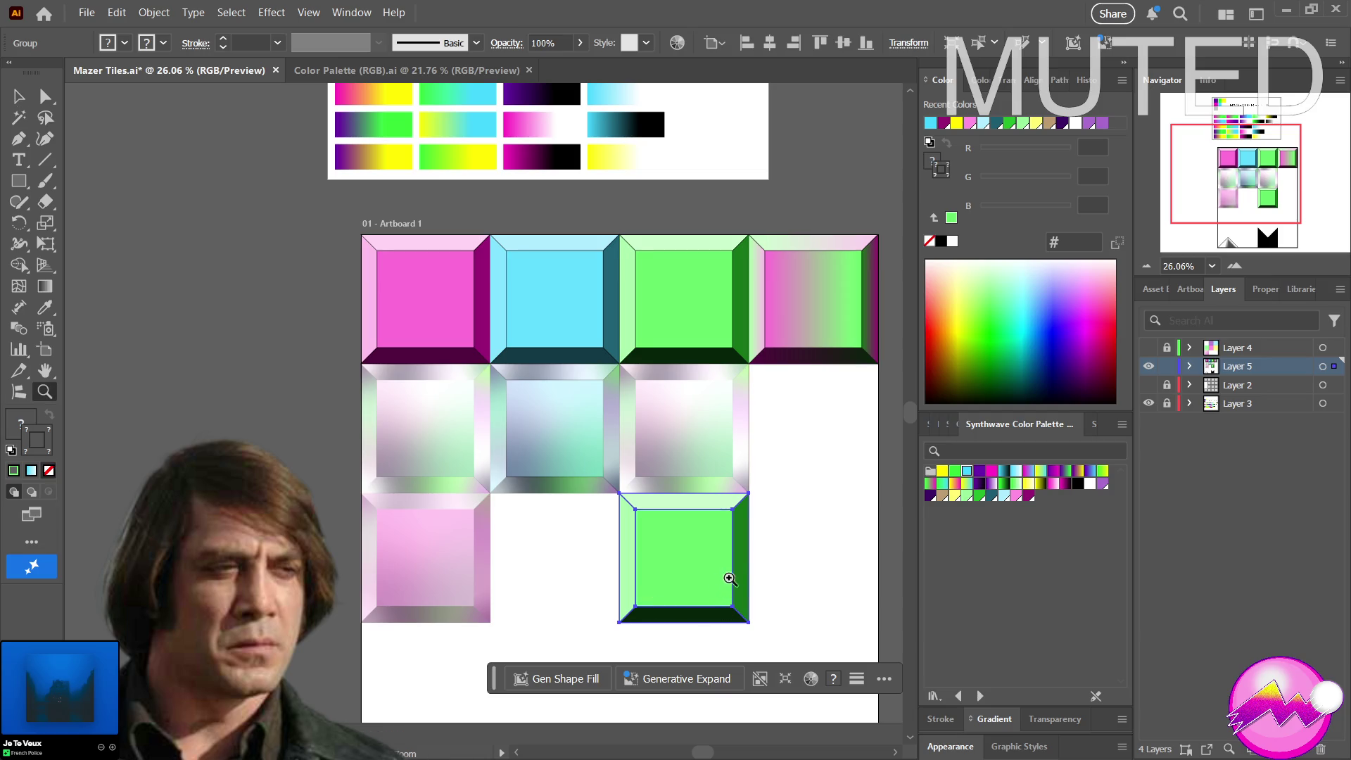
pyautogui.moveTo(744, 571); pyautogui.dragTo(899, 539)
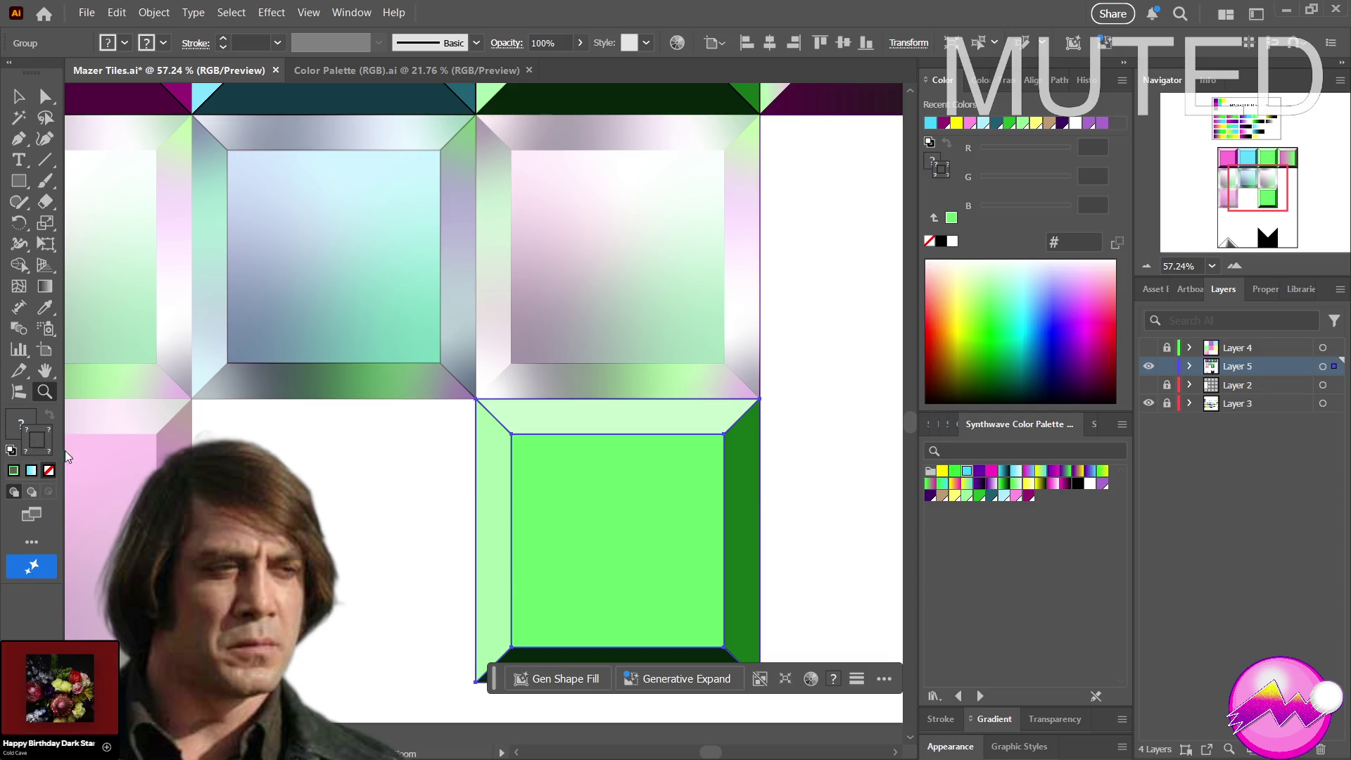
pyautogui.press('a')
pyautogui.click(439, 548)
pyautogui.click(565, 546)
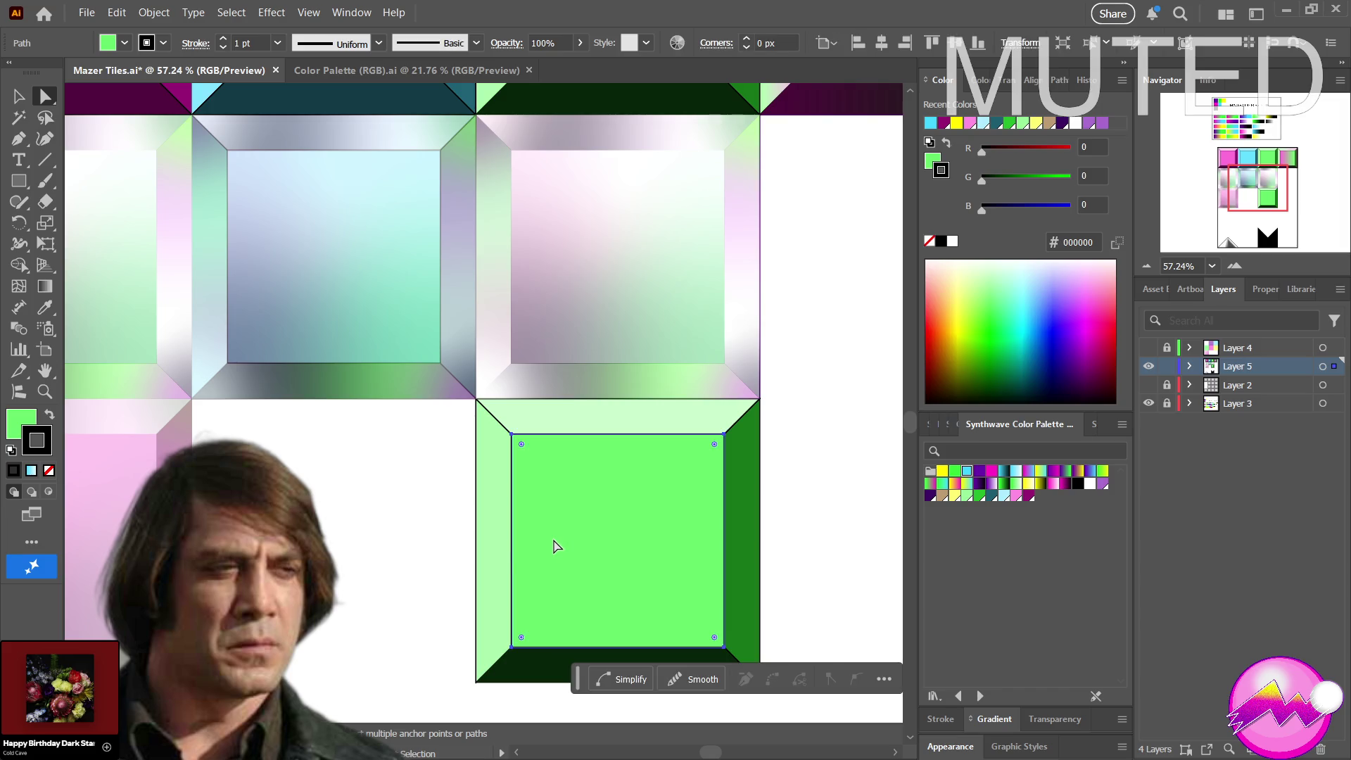
pyautogui.press('v')
pyautogui.click(502, 544)
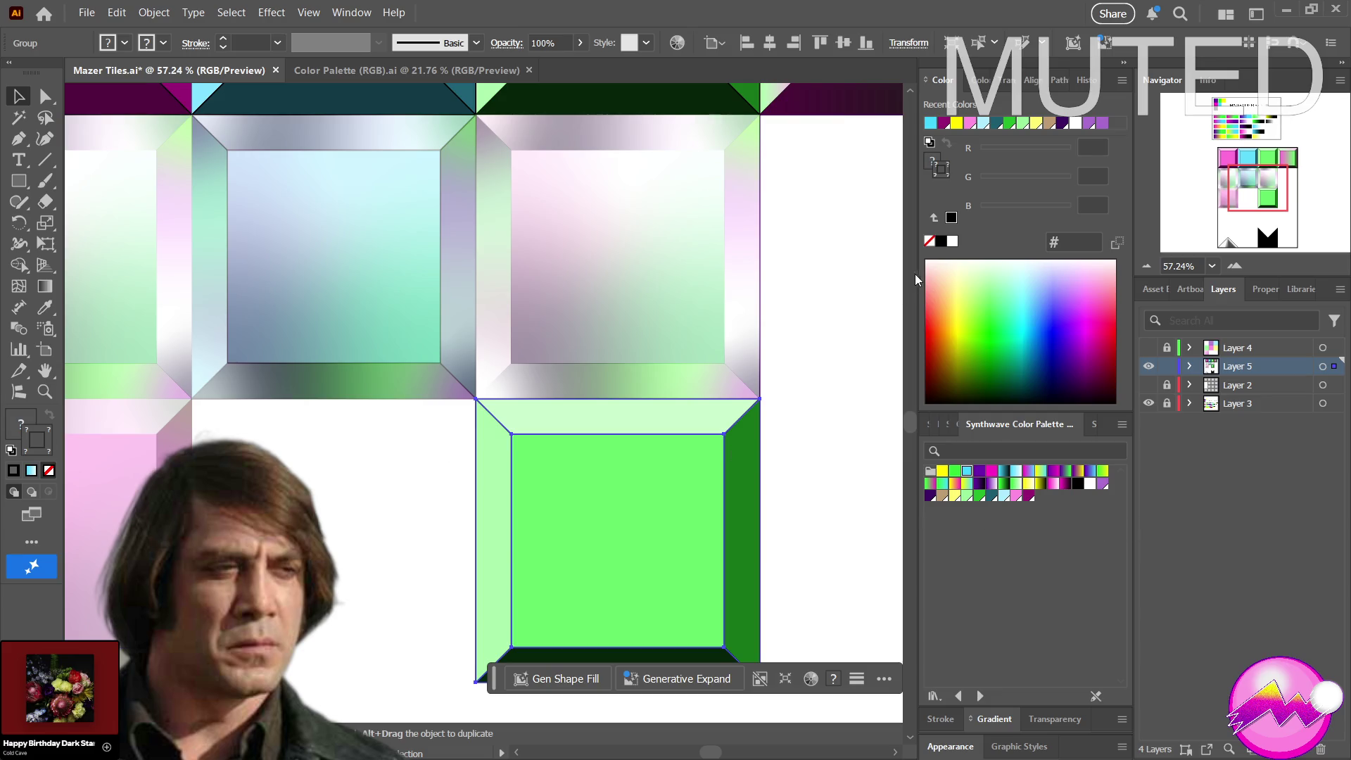
pyautogui.press('a')
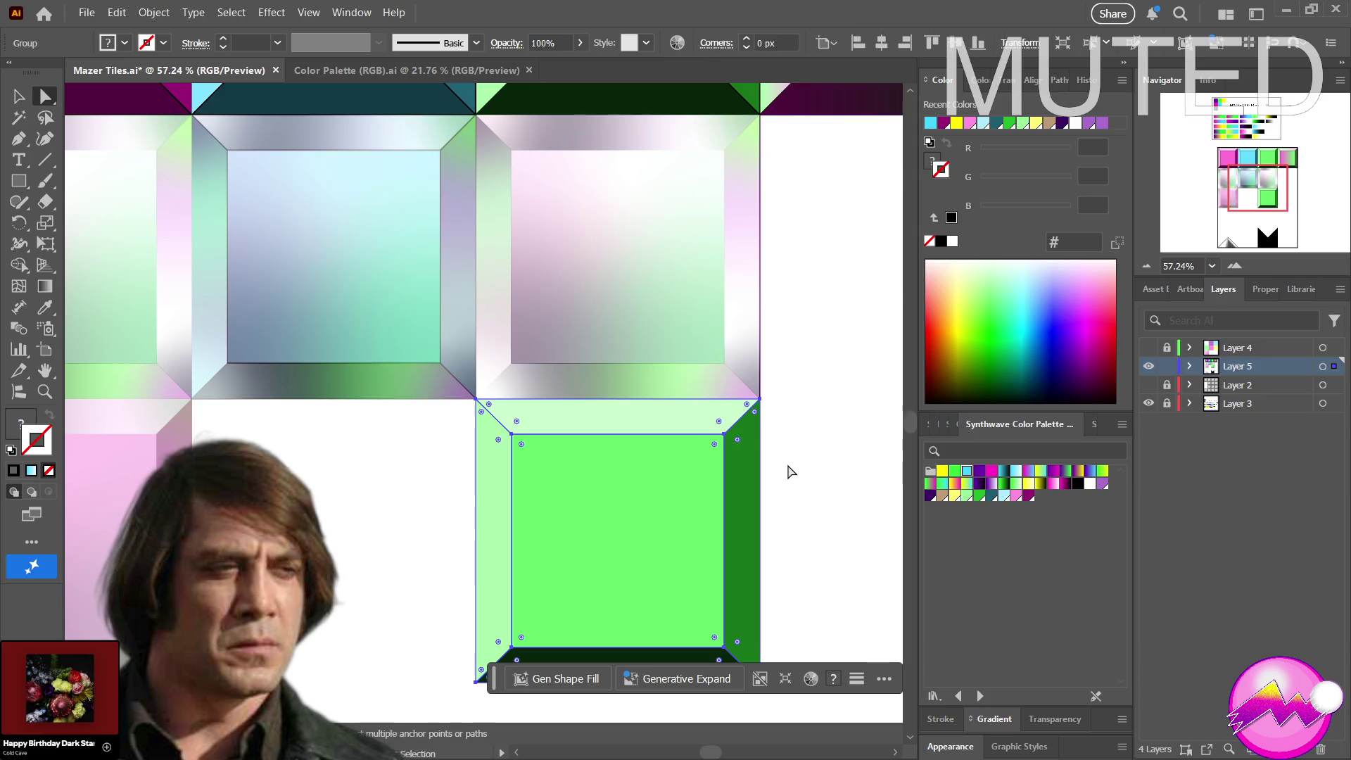
pyautogui.click(792, 472)
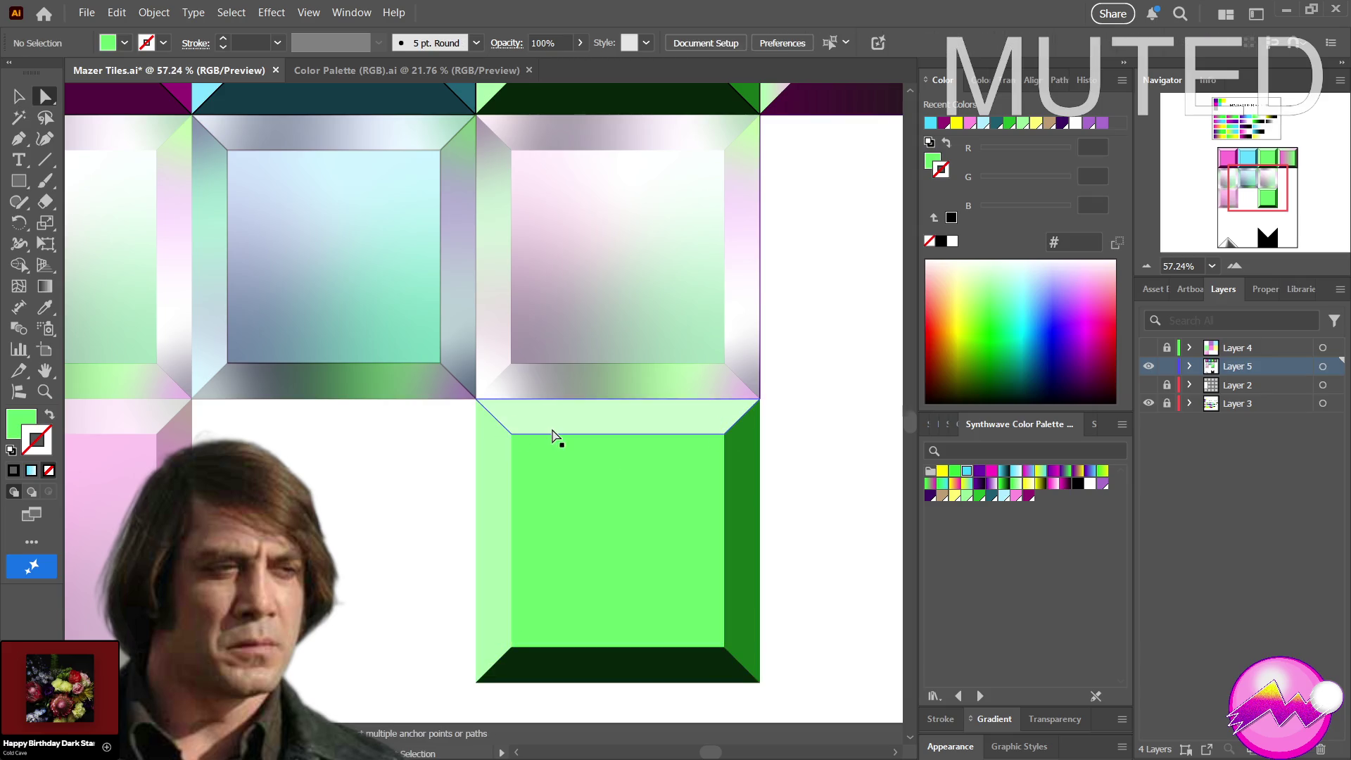
pyautogui.moveTo(447, 426); pyautogui.dragTo(788, 672)
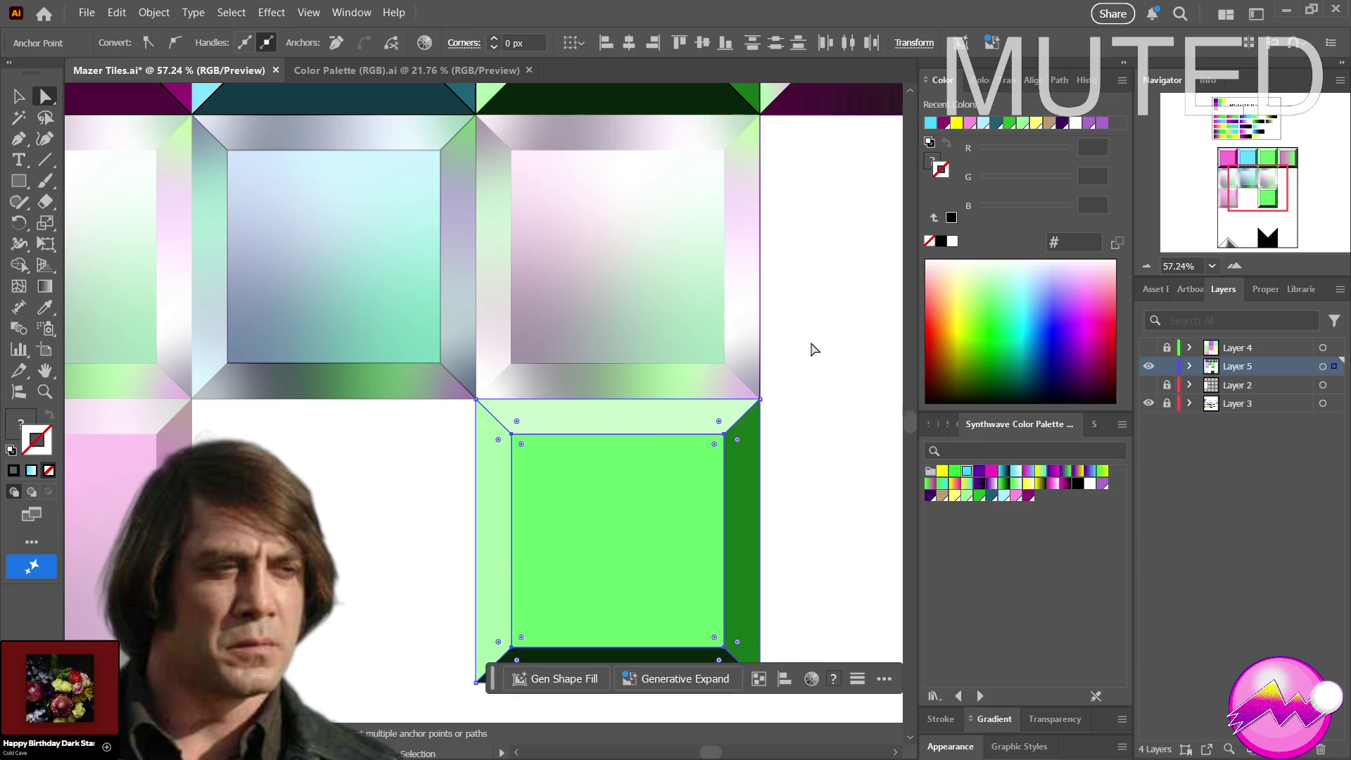
pyautogui.click(811, 346)
pyautogui.moveTo(426, 414); pyautogui.dragTo(804, 662)
# Set the copied green tile's opacity to 50% in the Transparency panel
pyautogui.click(1047, 714)
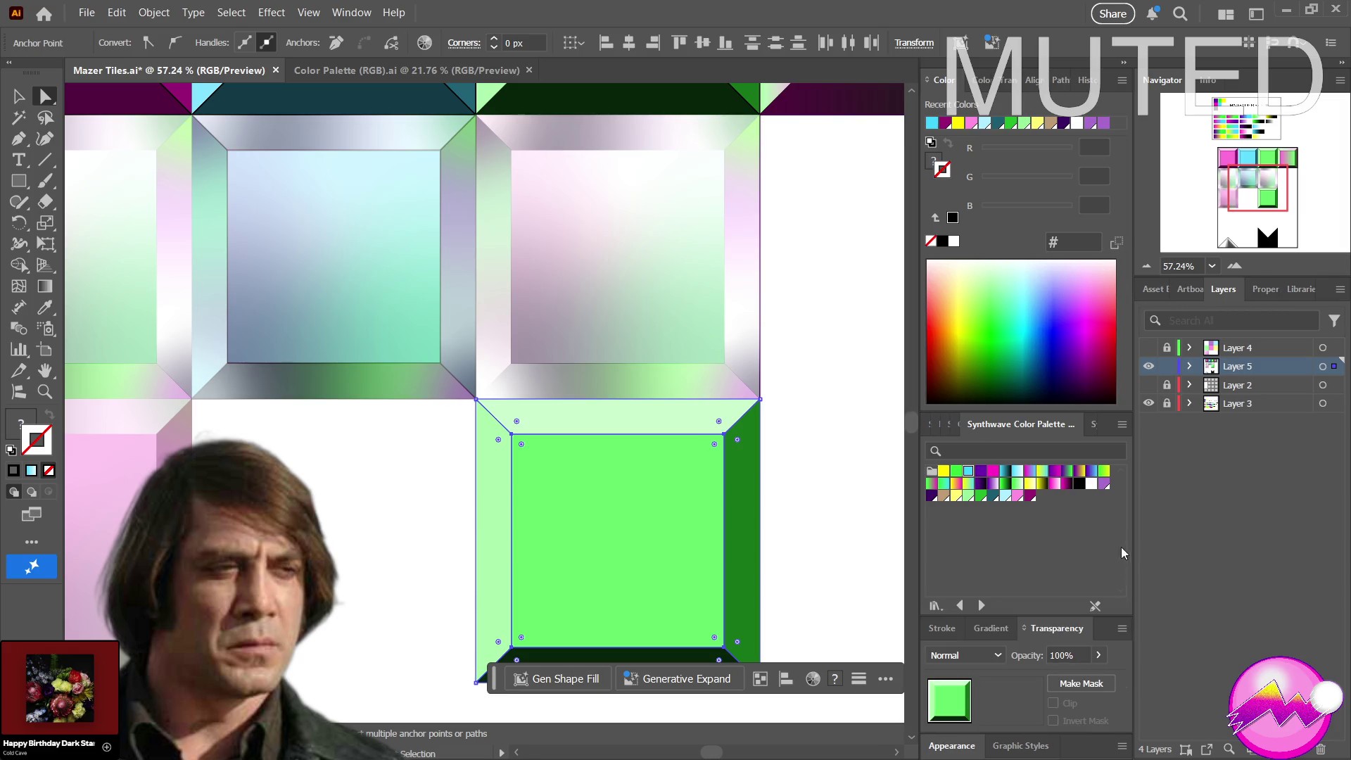
pyautogui.click(1082, 654)
pyautogui.write('50')
pyautogui.press('Return')
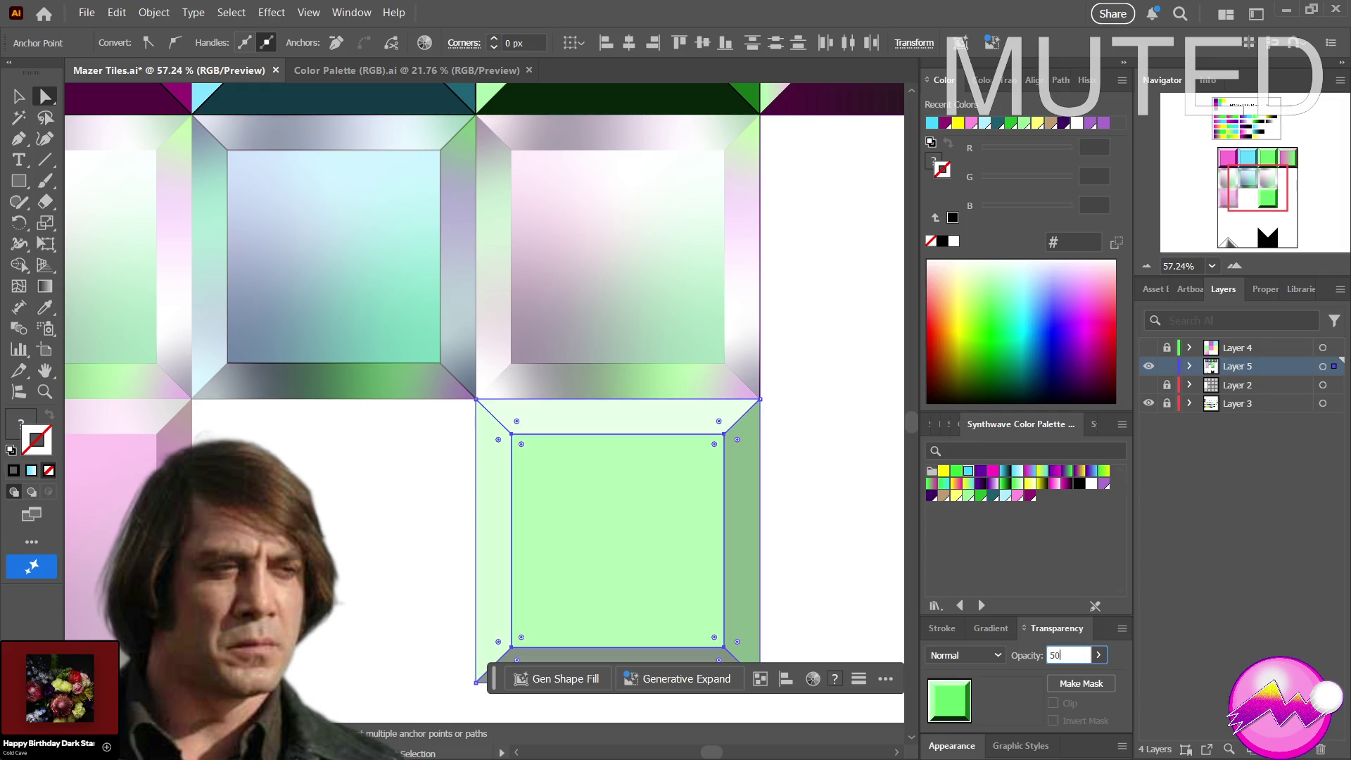
# Undo a stray move of the pink square and marquee the tile above the green copy
pyautogui.click(621, 305)
pyautogui.moveTo(622, 304); pyautogui.dragTo(612, 425)
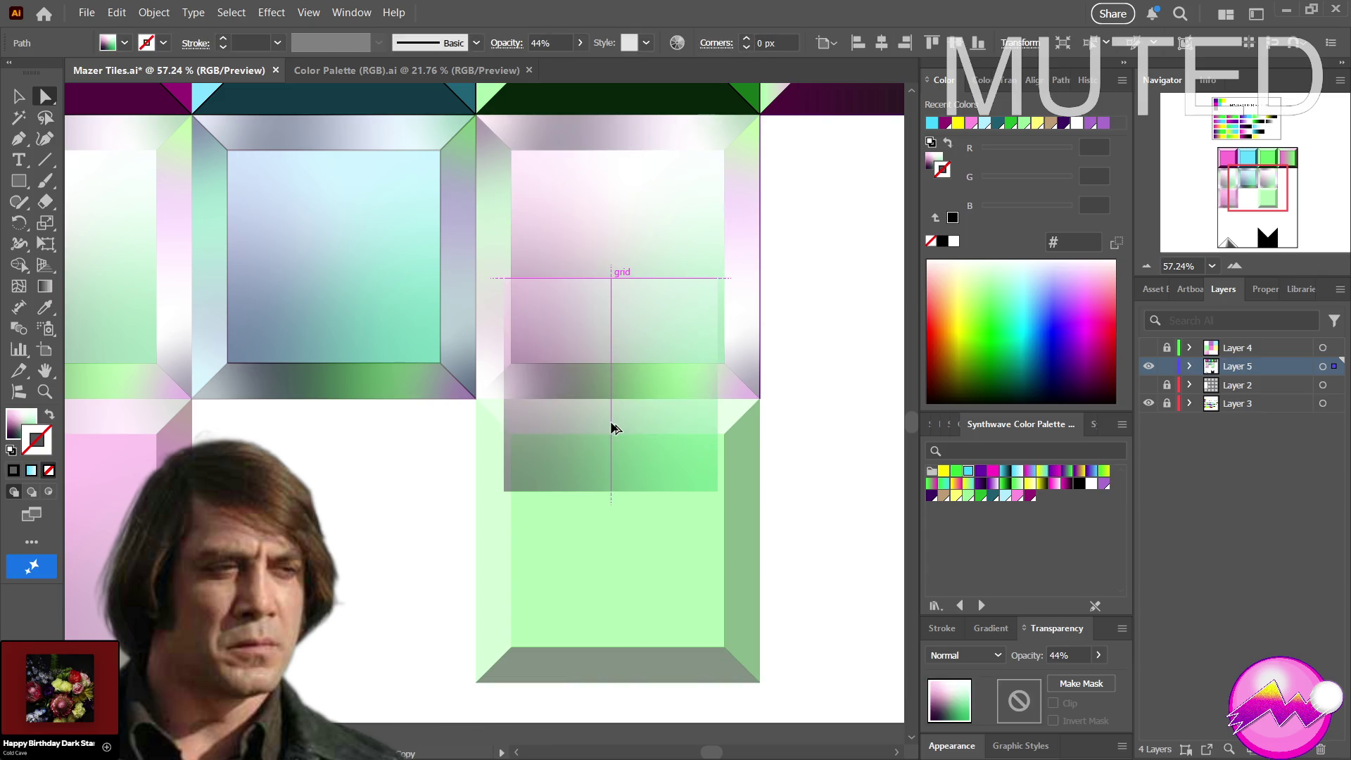
pyautogui.hotkey('ctrl', 'z')
pyautogui.moveTo(810, 370)
pyautogui.mouseDown()
pyautogui.moveTo(557, 250)
pyautogui.moveTo(496, 129)
pyautogui.mouseUp()
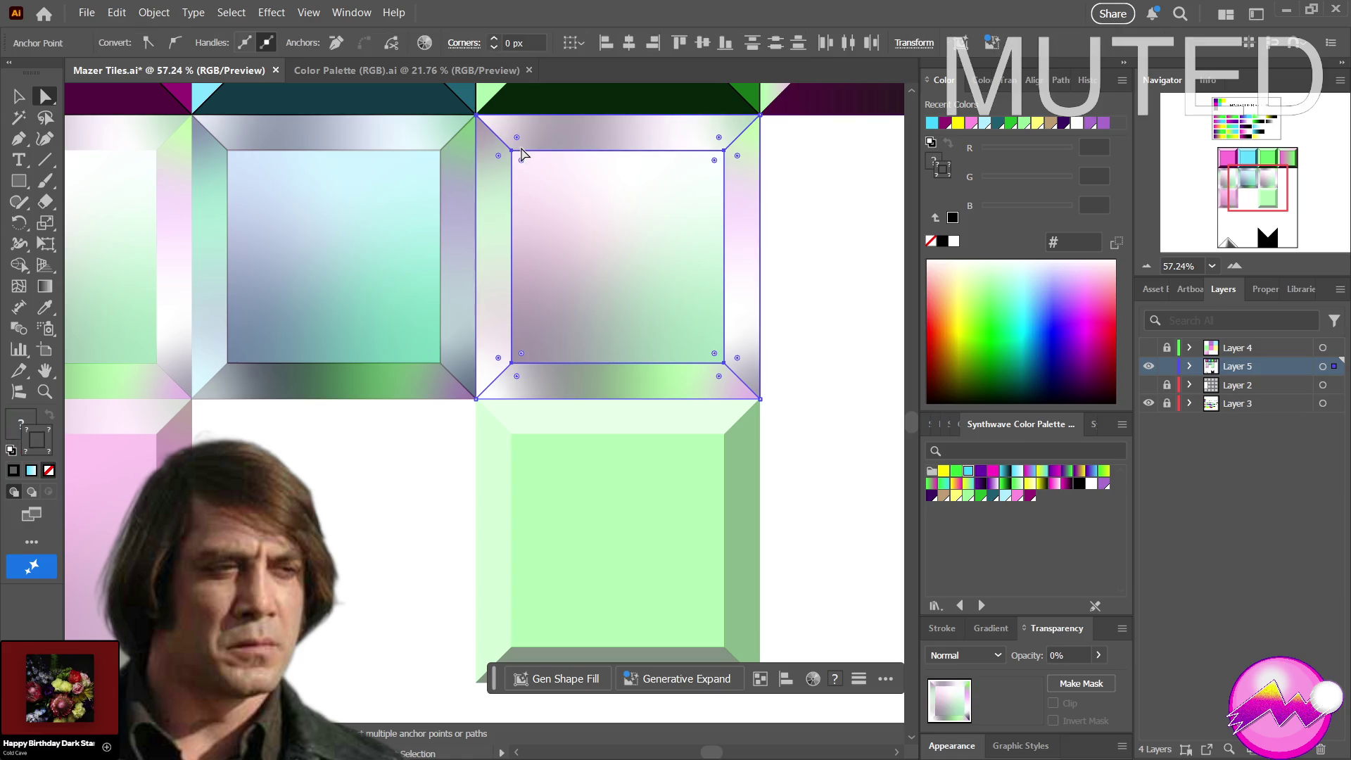
pyautogui.press('v')
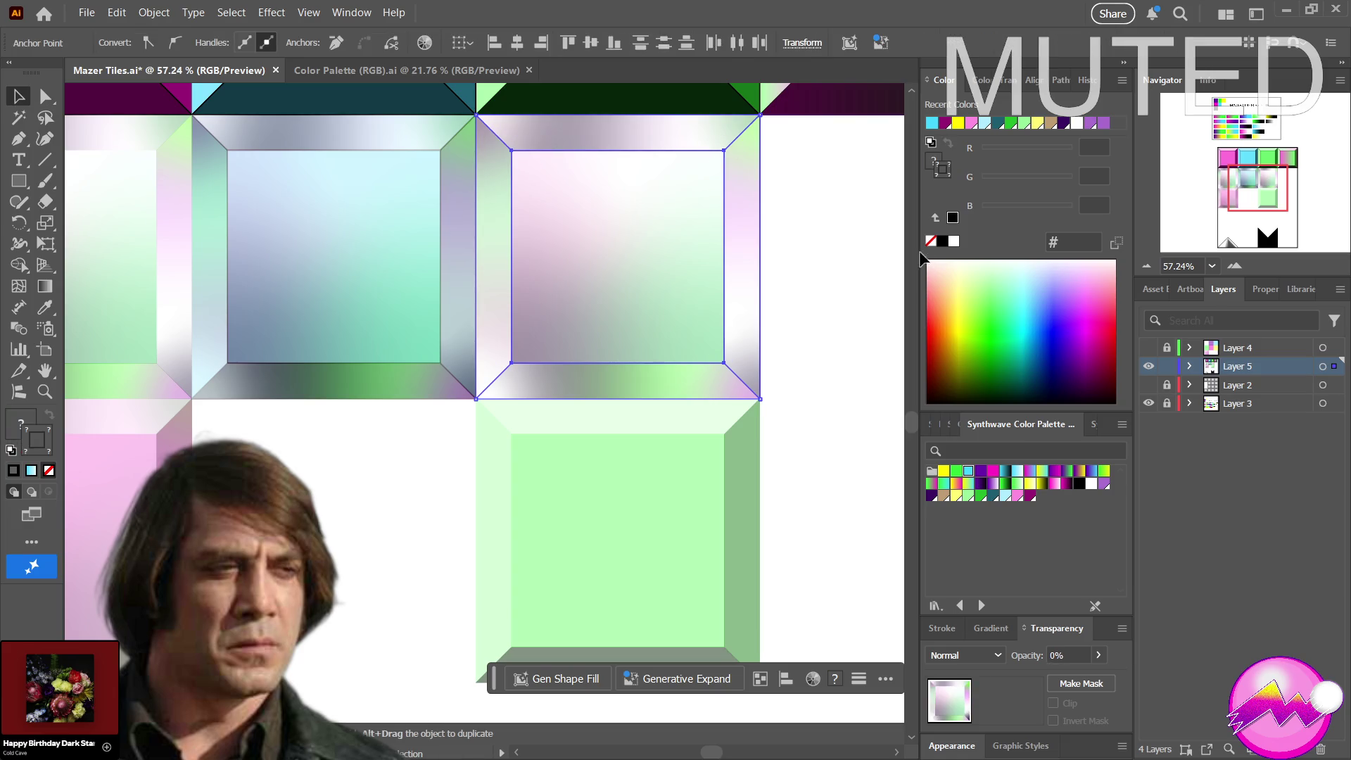
# Undo a stray bevel-strip move and reselect the whole tile above the green copy
pyautogui.click(869, 246)
pyautogui.moveTo(613, 136); pyautogui.dragTo(619, 300)
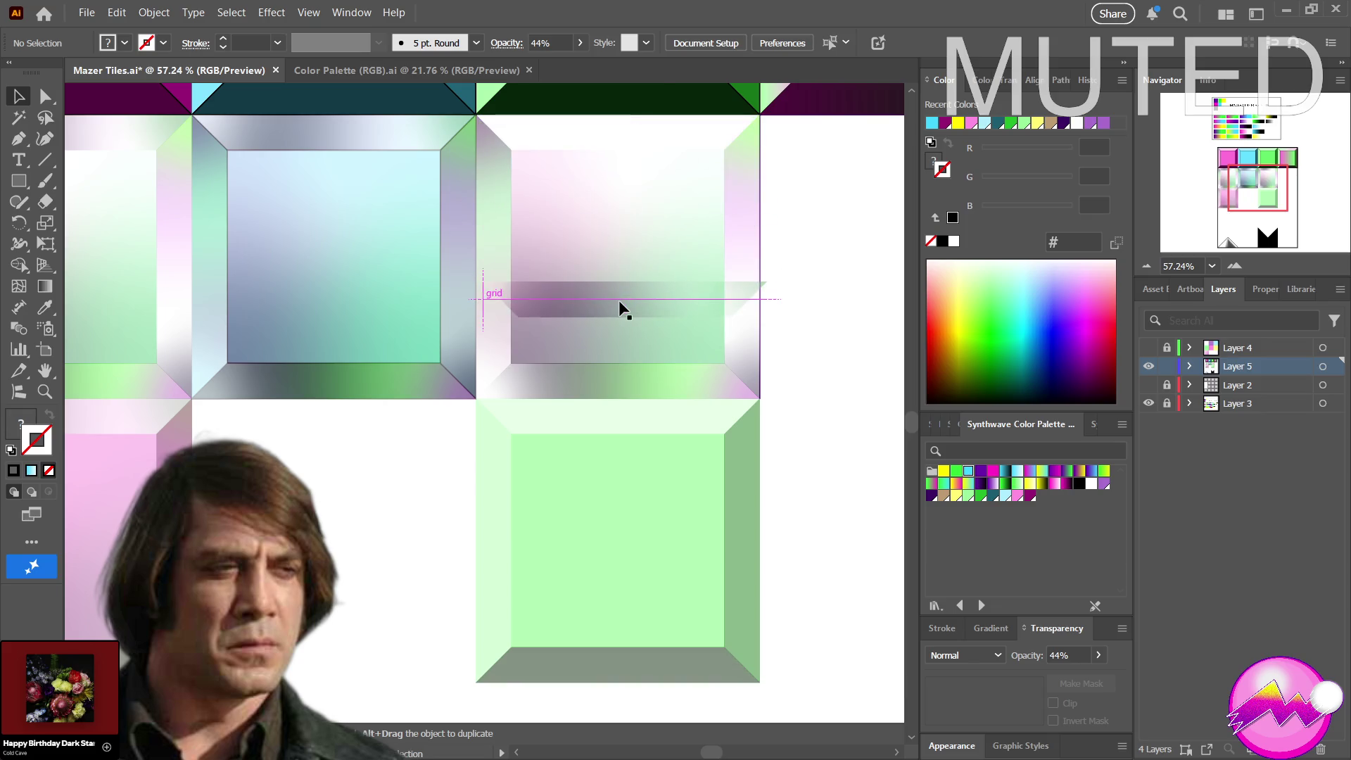
pyautogui.hotkey('ctrl', 'z')
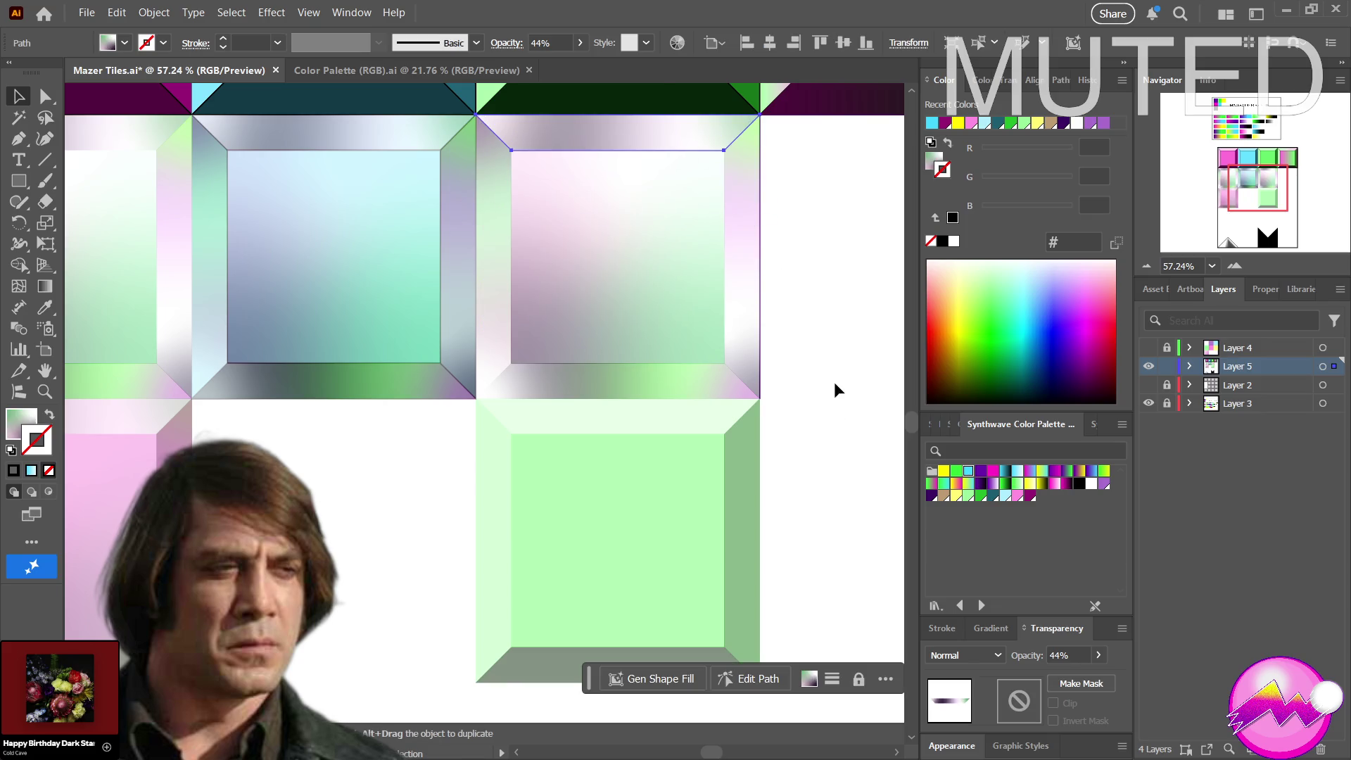
pyautogui.moveTo(704, 369); pyautogui.dragTo(503, 133)
# Move the selected tile into row three, put it back in row two and clear the selection
pyautogui.moveTo(636, 153); pyautogui.dragTo(313, 434)
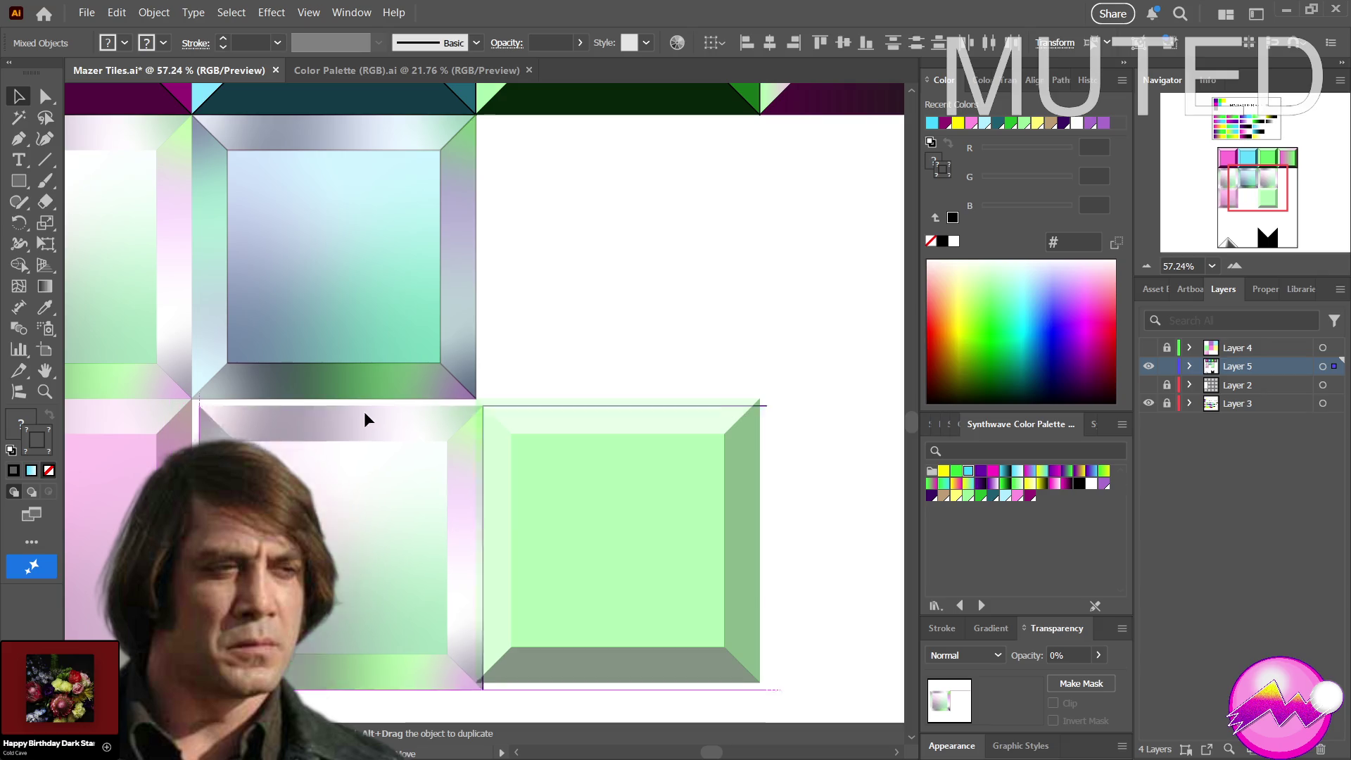
pyautogui.moveTo(313, 426)
pyautogui.mouseDown()
pyautogui.moveTo(665, 135)
pyautogui.moveTo(630, 136)
pyautogui.mouseUp()
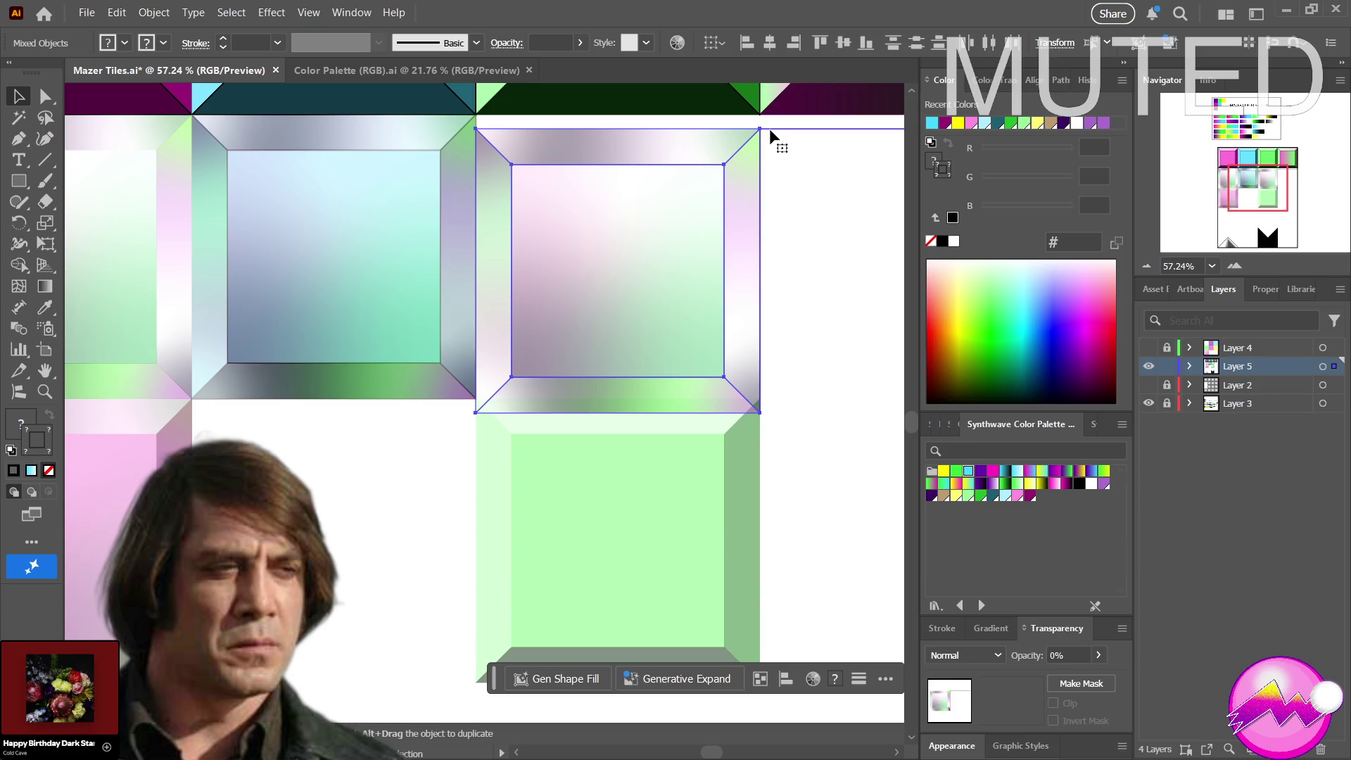
pyautogui.click(815, 276)
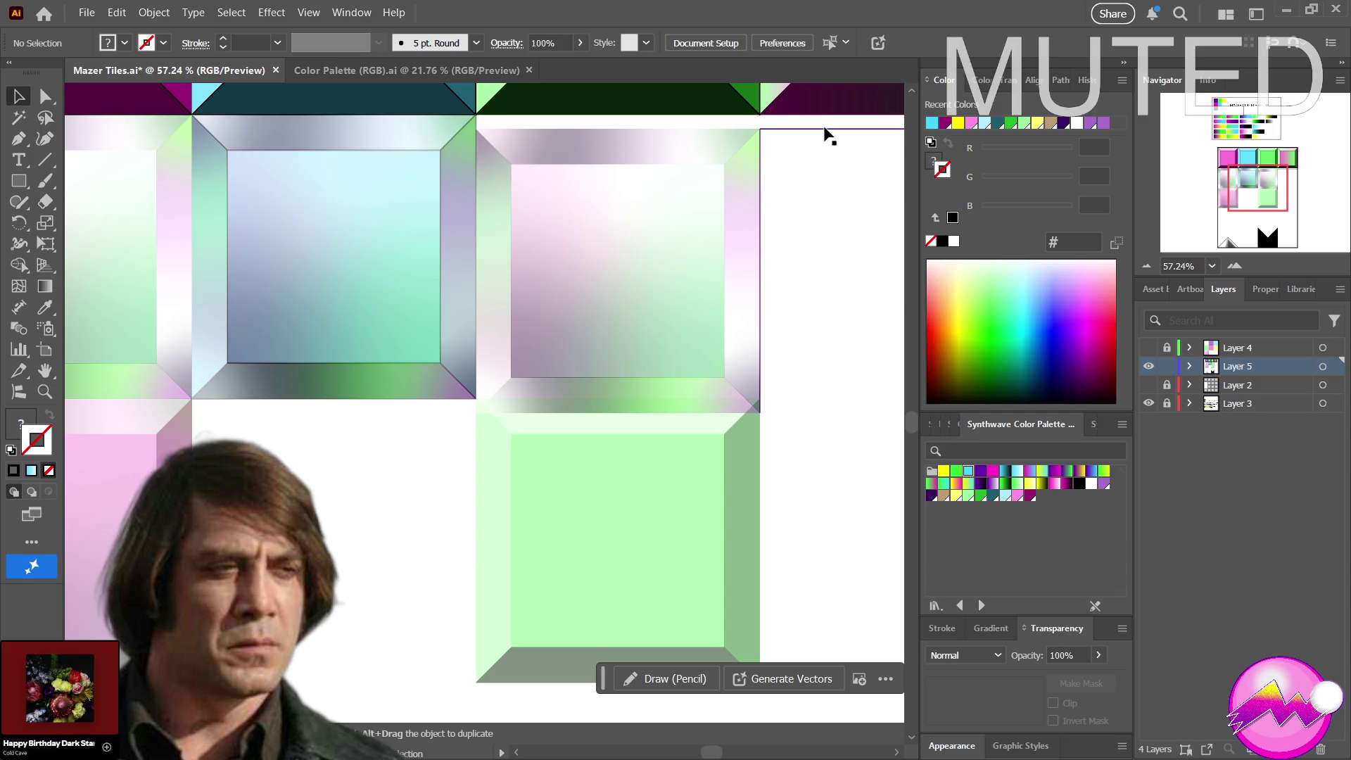
pyautogui.click(819, 131)
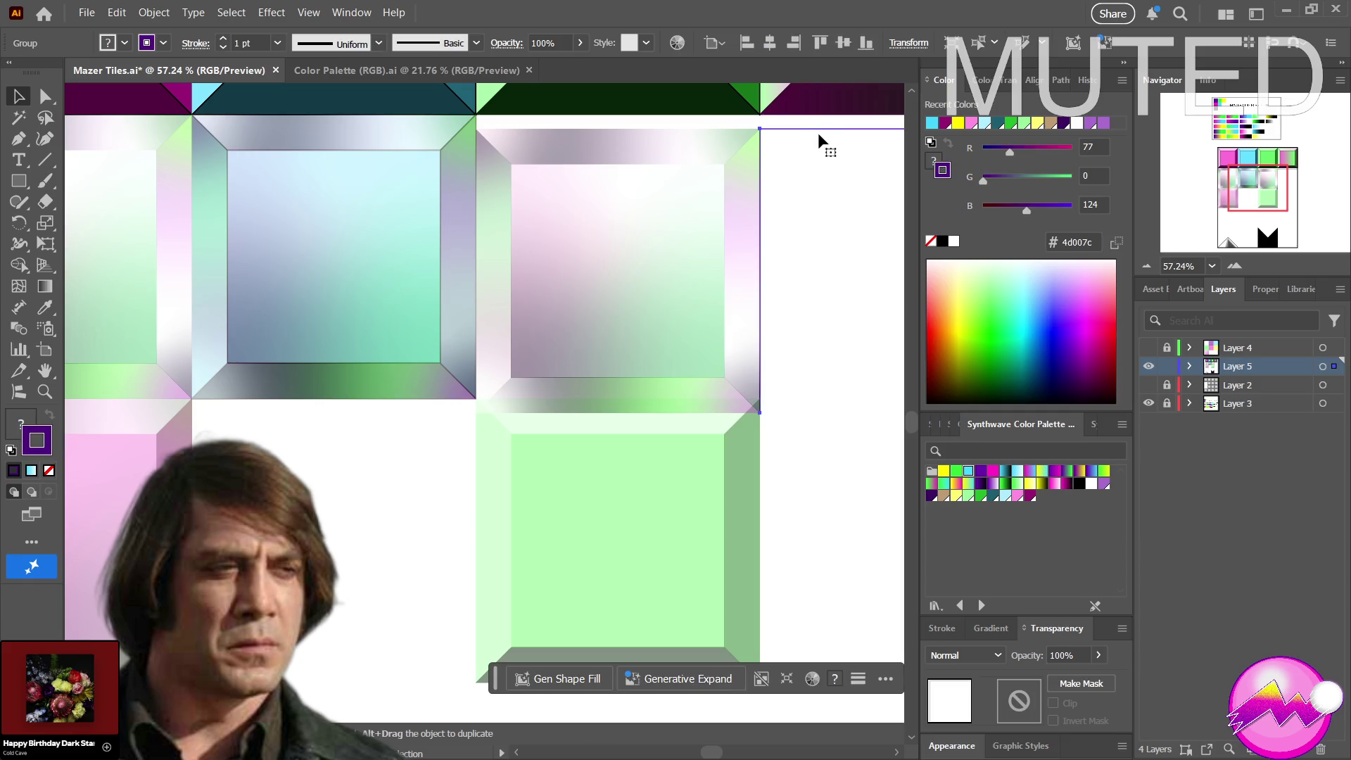
pyautogui.hotkey('ctrl', 'shift', 'a')
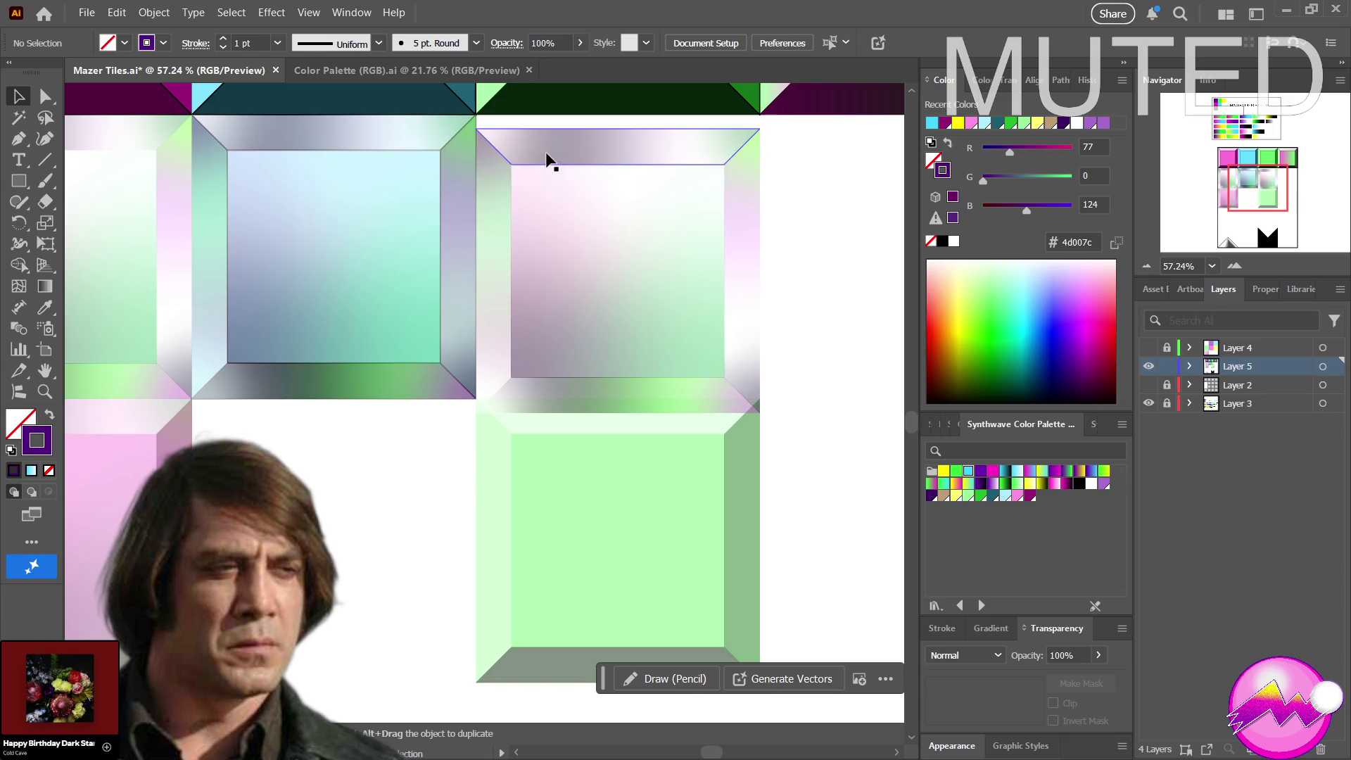
# Marquee the whole pale purple tile and drag it down onto the green tile below
pyautogui.moveTo(482, 121)
pyautogui.mouseDown()
pyautogui.moveTo(756, 388)
pyautogui.moveTo(742, 381)
pyautogui.mouseUp()
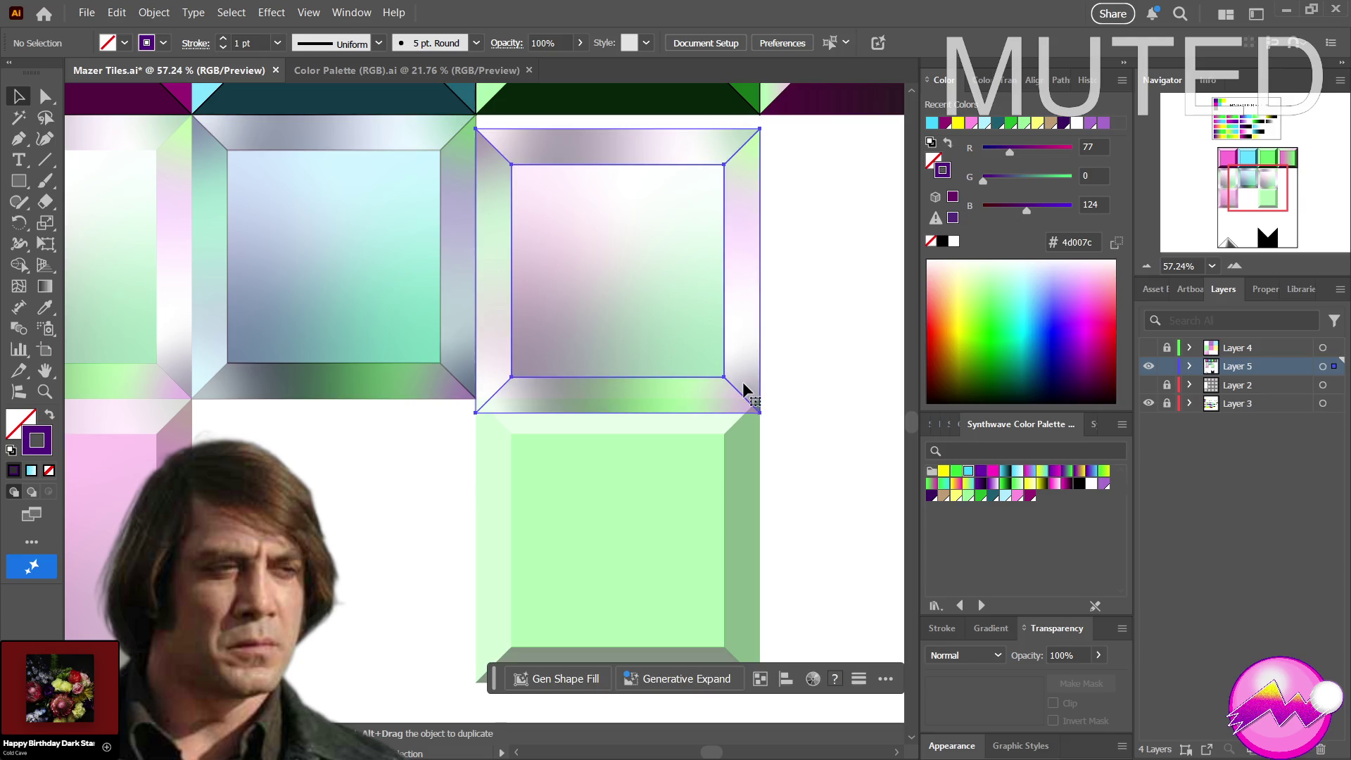
pyautogui.moveTo(730, 318)
pyautogui.mouseDown()
pyautogui.moveTo(787, 416)
pyautogui.moveTo(769, 560)
pyautogui.moveTo(772, 402)
pyautogui.moveTo(727, 469)
pyautogui.moveTo(727, 594)
pyautogui.mouseUp()
pyautogui.press('z')
pyautogui.moveTo(824, 484); pyautogui.dragTo(631, 463)
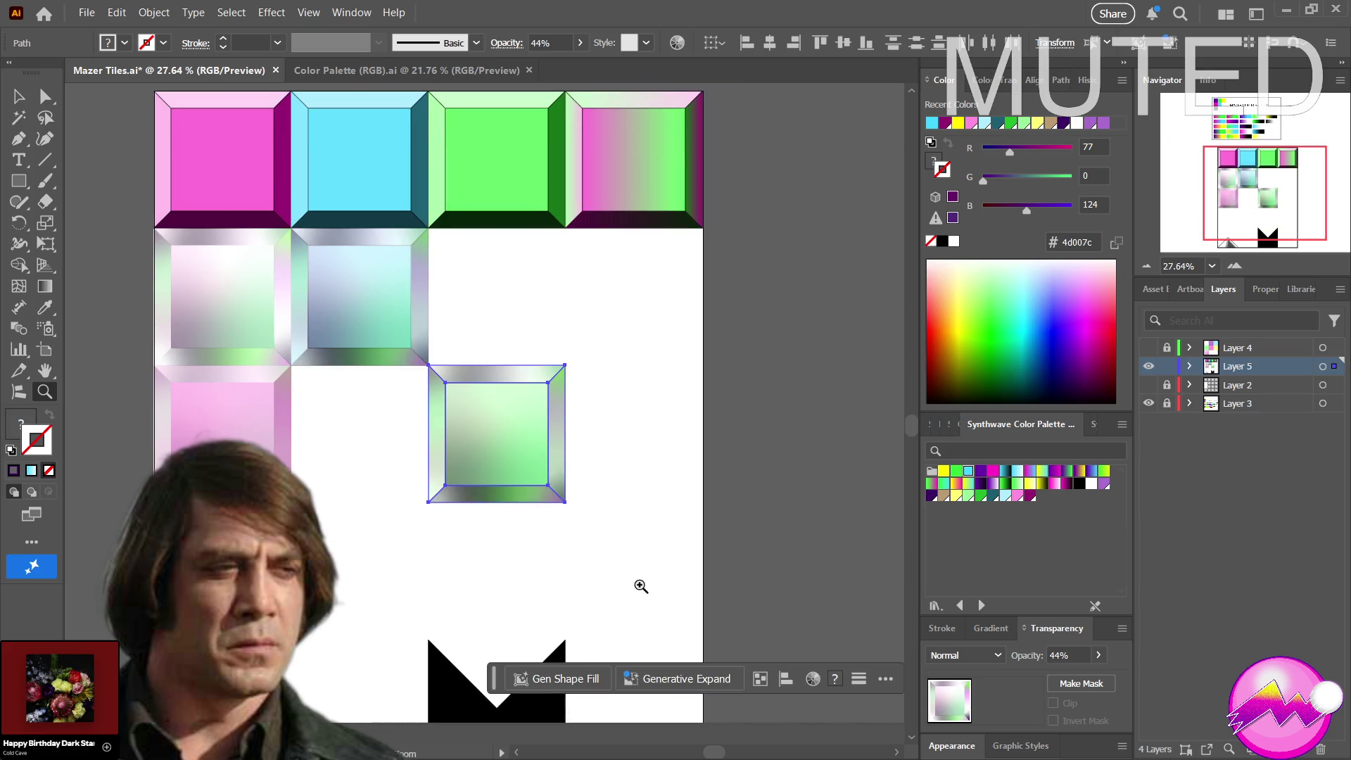
# Move the stacked pale green tile up into the empty third slot of row two and deselect
pyautogui.click(641, 586)
pyautogui.keyDown('alt'); pyautogui.click(468, 555); pyautogui.keyUp('alt')
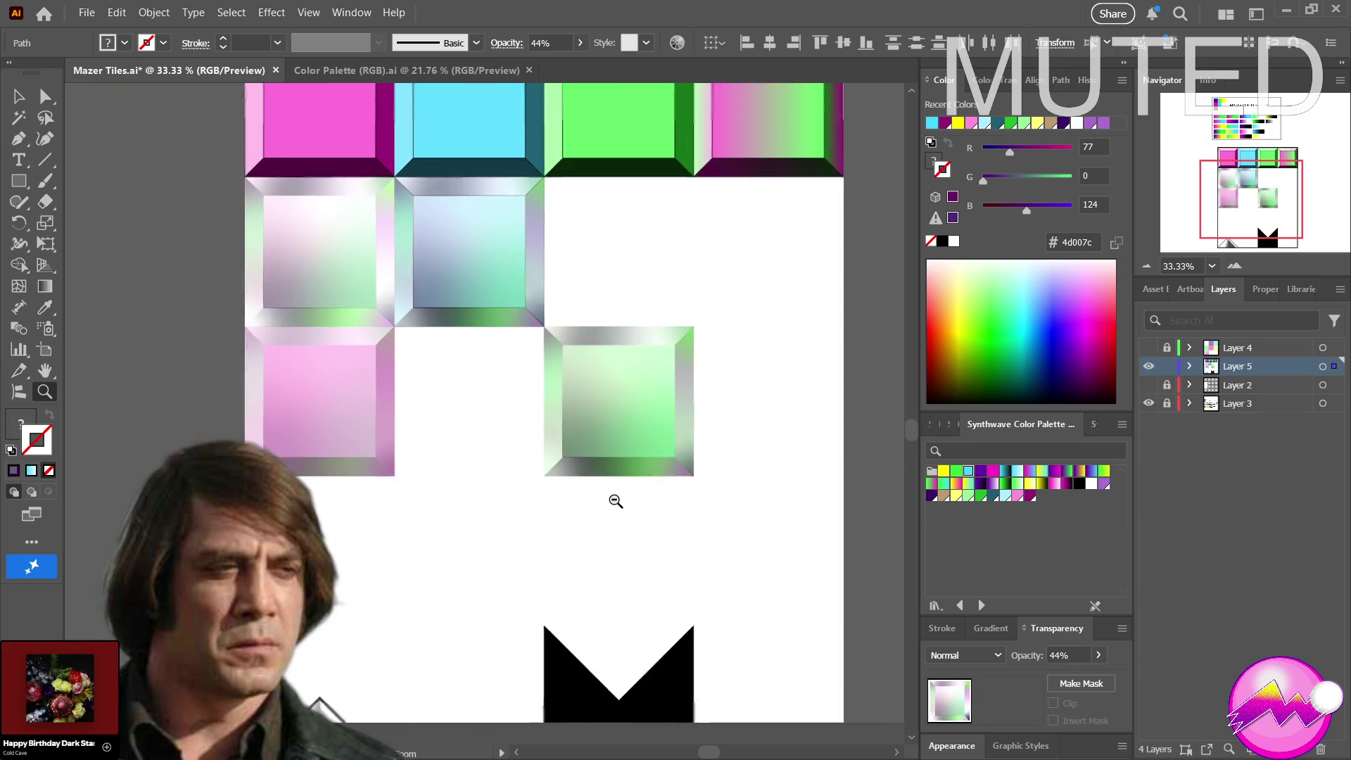
pyautogui.moveTo(615, 501); pyautogui.dragTo(596, 503)
pyautogui.press('v')
pyautogui.moveTo(721, 528)
pyautogui.mouseDown()
pyautogui.moveTo(560, 378)
pyautogui.moveTo(564, 341)
pyautogui.mouseUp()
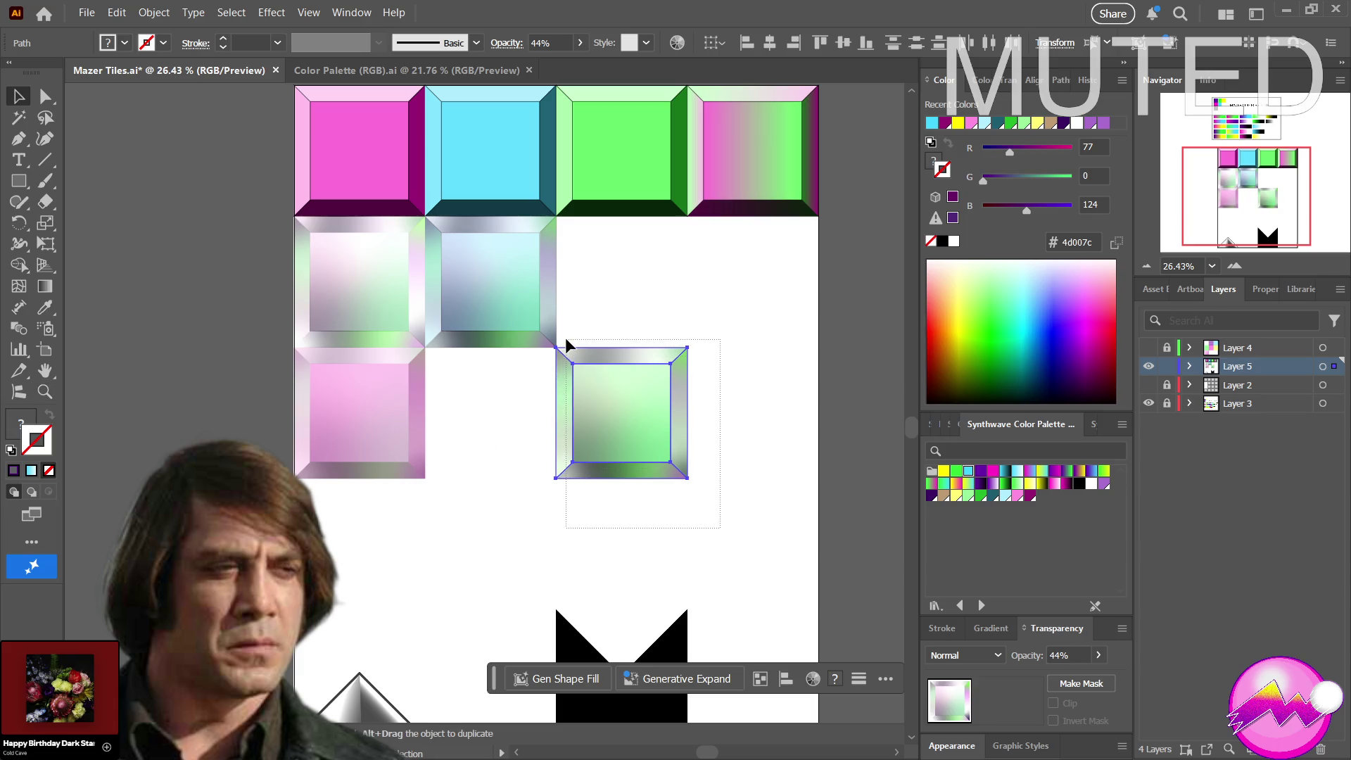
pyautogui.moveTo(624, 425)
pyautogui.mouseDown()
pyautogui.moveTo(624, 302)
pyautogui.moveTo(595, 296)
pyautogui.moveTo(377, 386)
pyautogui.moveTo(296, 476)
pyautogui.moveTo(375, 401)
pyautogui.moveTo(464, 362)
pyautogui.moveTo(521, 374)
pyautogui.moveTo(644, 459)
pyautogui.moveTo(678, 324)
pyautogui.moveTo(618, 220)
pyautogui.moveTo(619, 318)
pyautogui.moveTo(624, 293)
pyautogui.mouseUp()
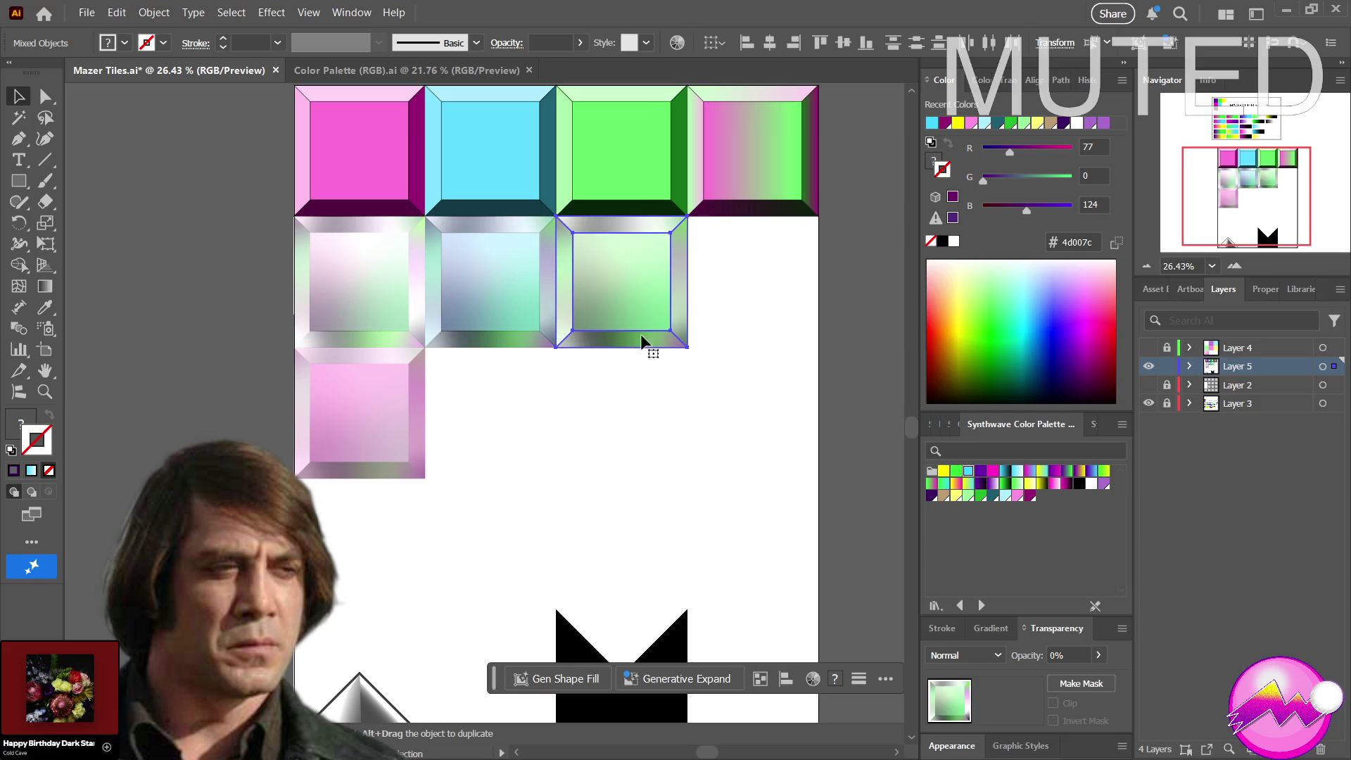
pyautogui.click(529, 436)
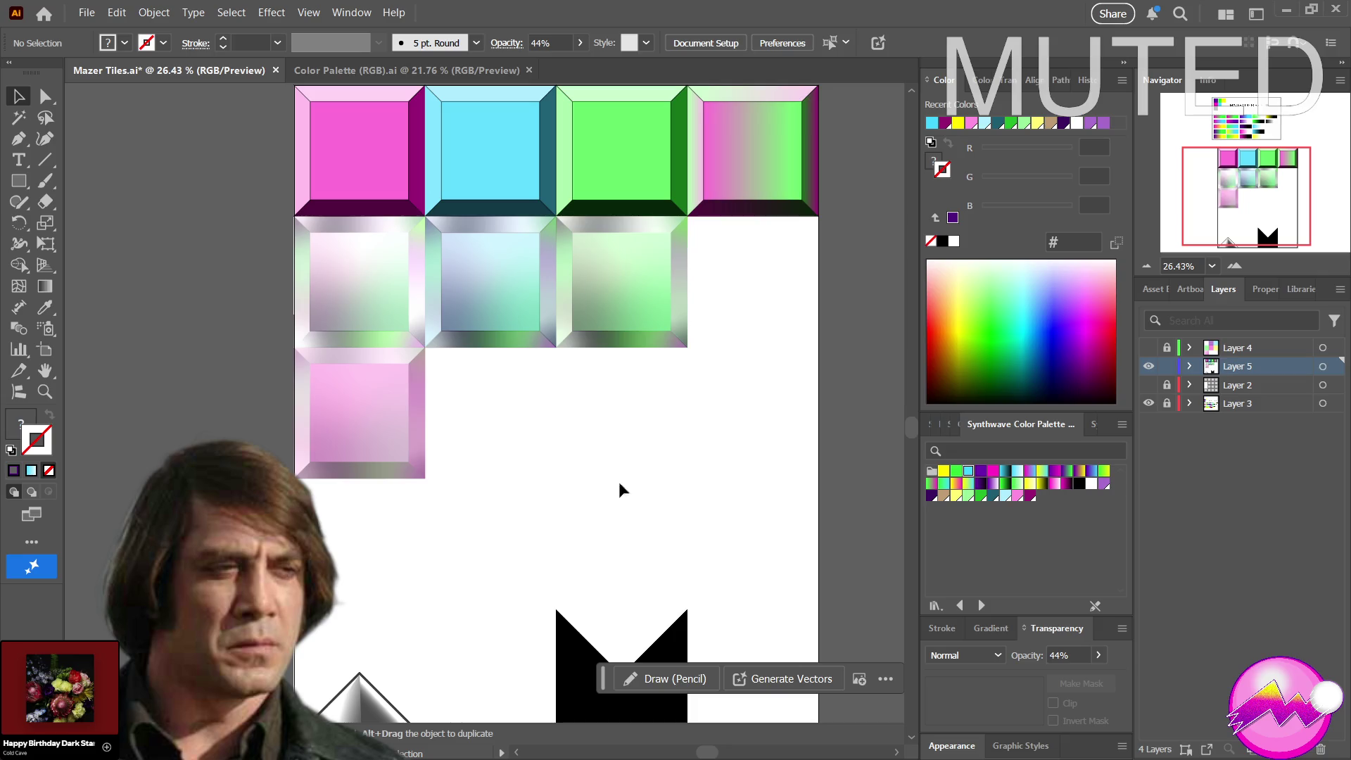
pyautogui.scroll(-1, 476, 542)
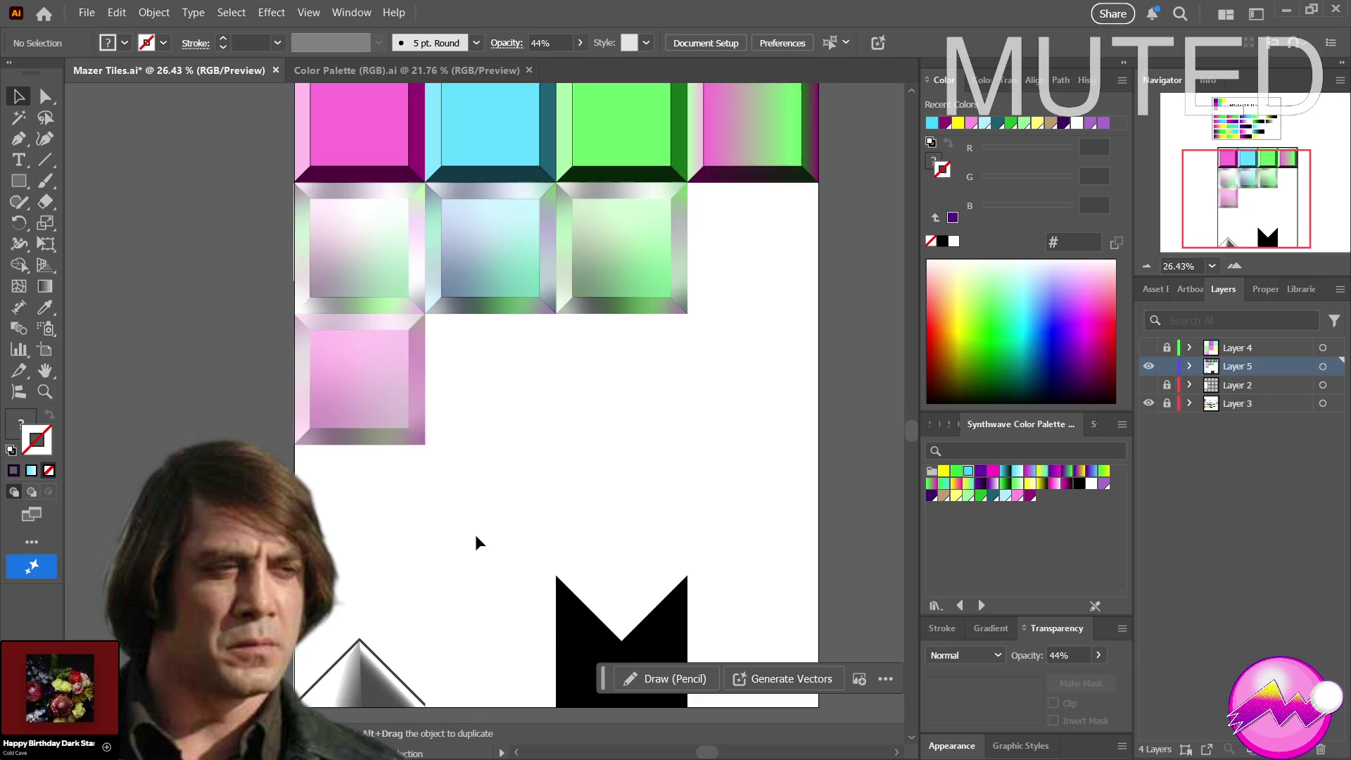
pyautogui.scroll(-1, 525, 555)
pyautogui.moveTo(564, 639); pyautogui.dragTo(583, 624)
# Marquee the black M shape to gauge its size and switch to drawing rectangles
pyautogui.click(729, 531)
pyautogui.moveTo(729, 531); pyautogui.dragTo(669, 395)
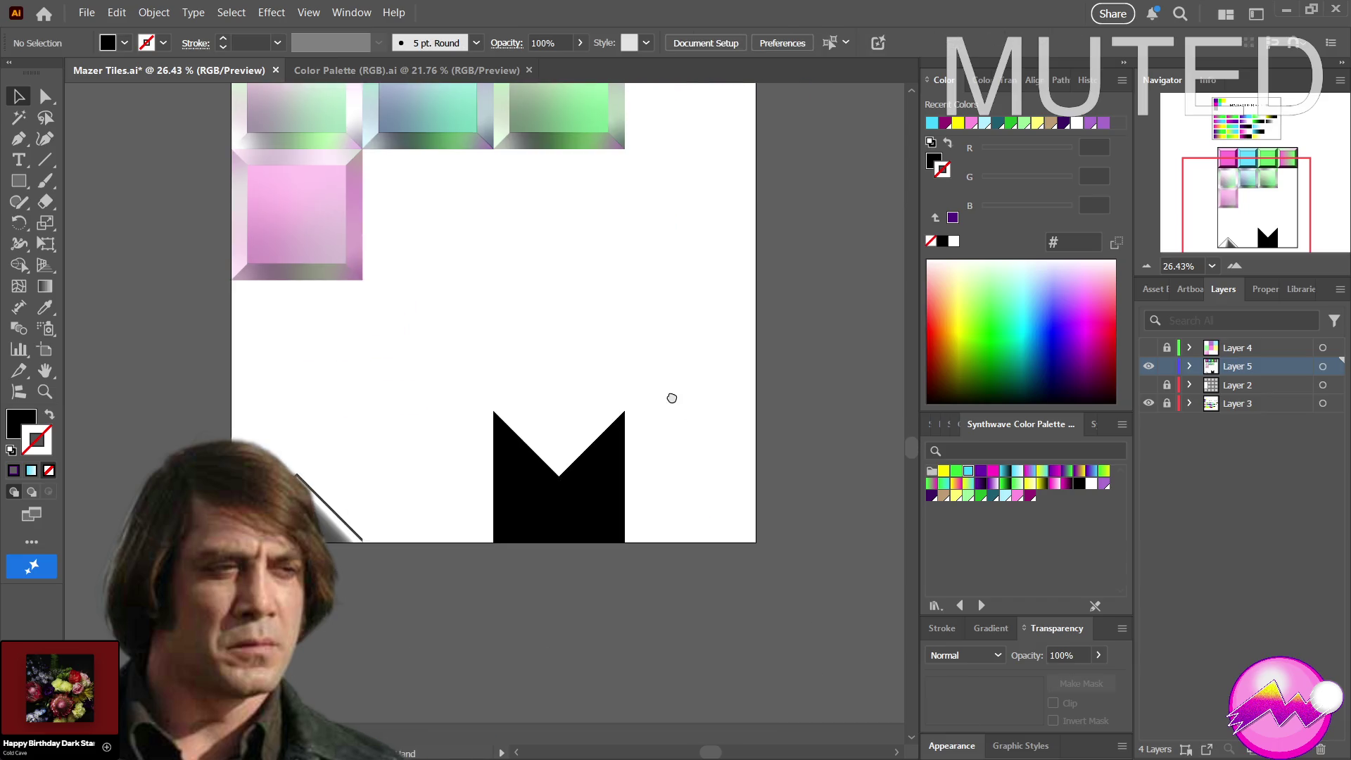
pyautogui.moveTo(395, 334); pyautogui.dragTo(640, 568)
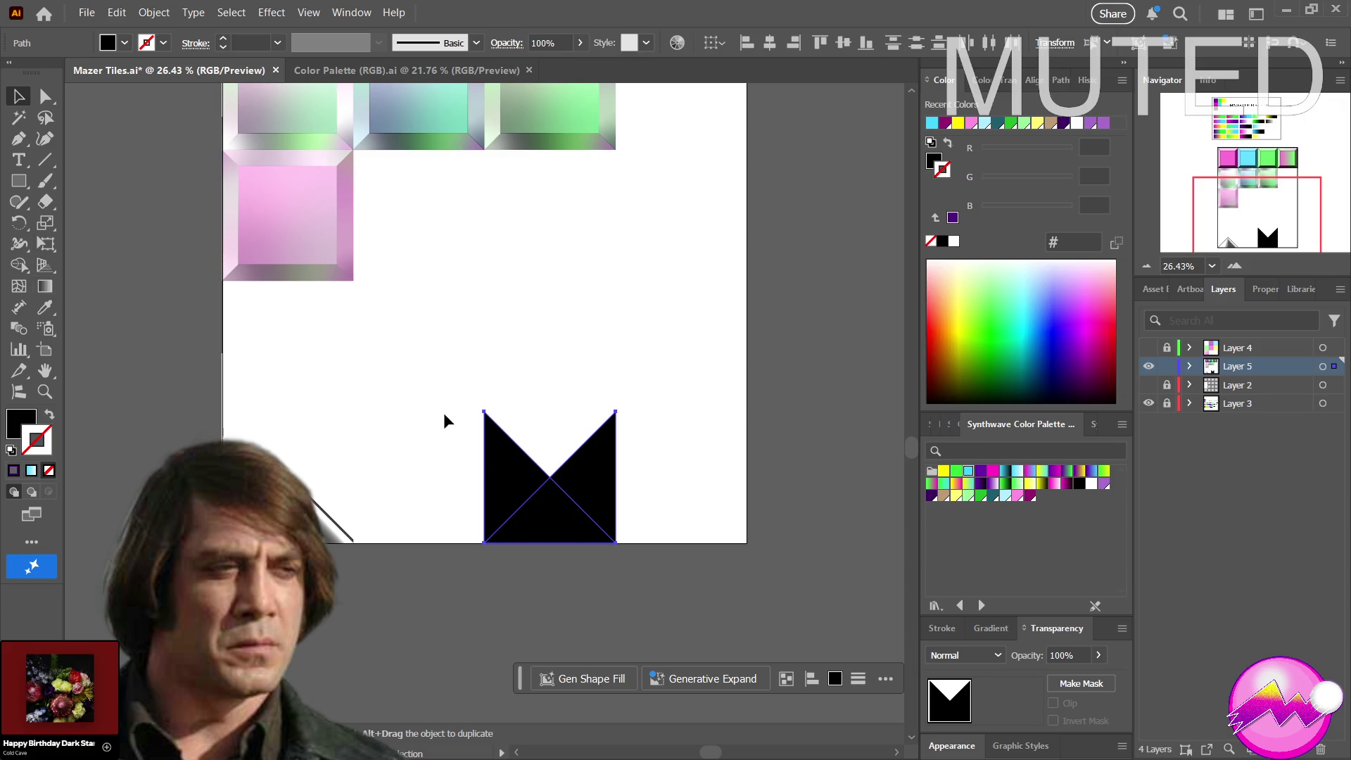
pyautogui.moveTo(466, 367)
pyautogui.mouseDown()
pyautogui.moveTo(618, 571)
pyautogui.moveTo(636, 560)
pyautogui.mouseUp()
pyautogui.click(19, 181)
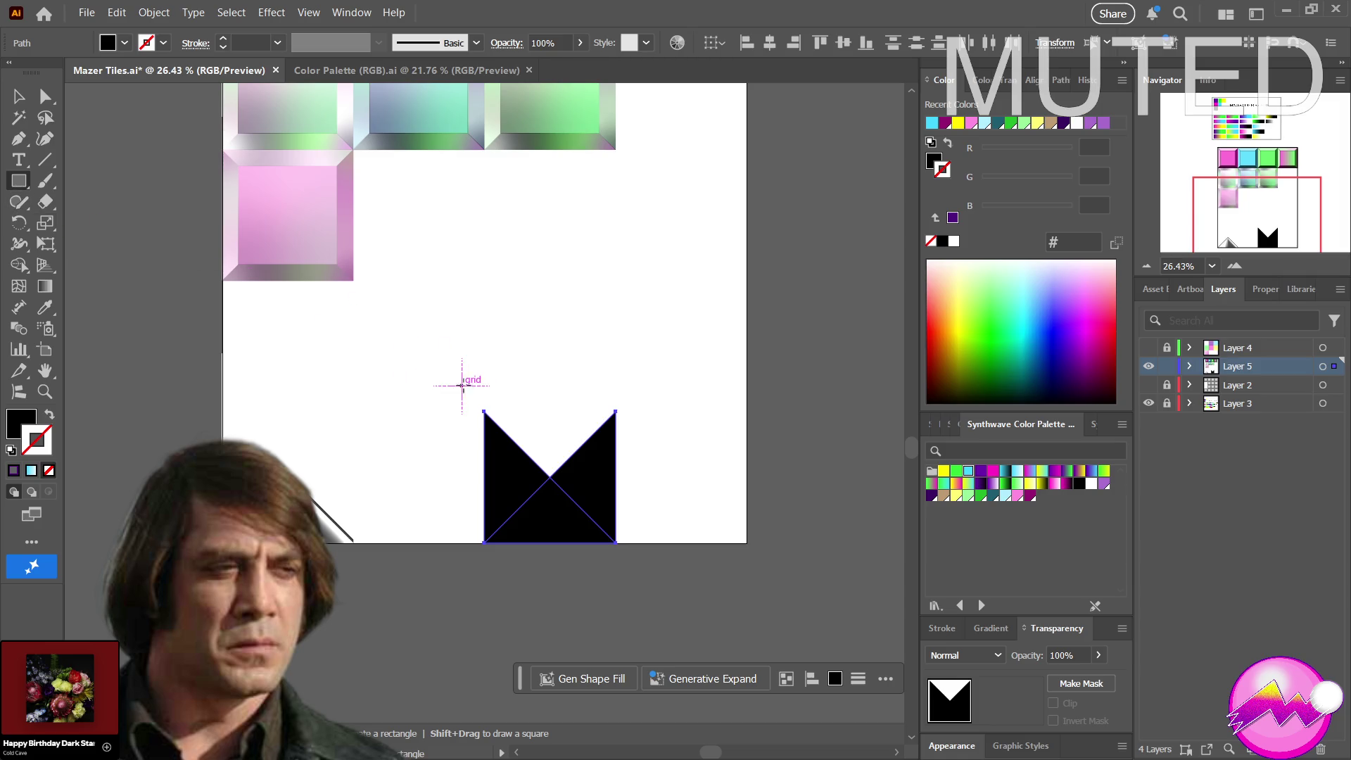
pyautogui.press('v')
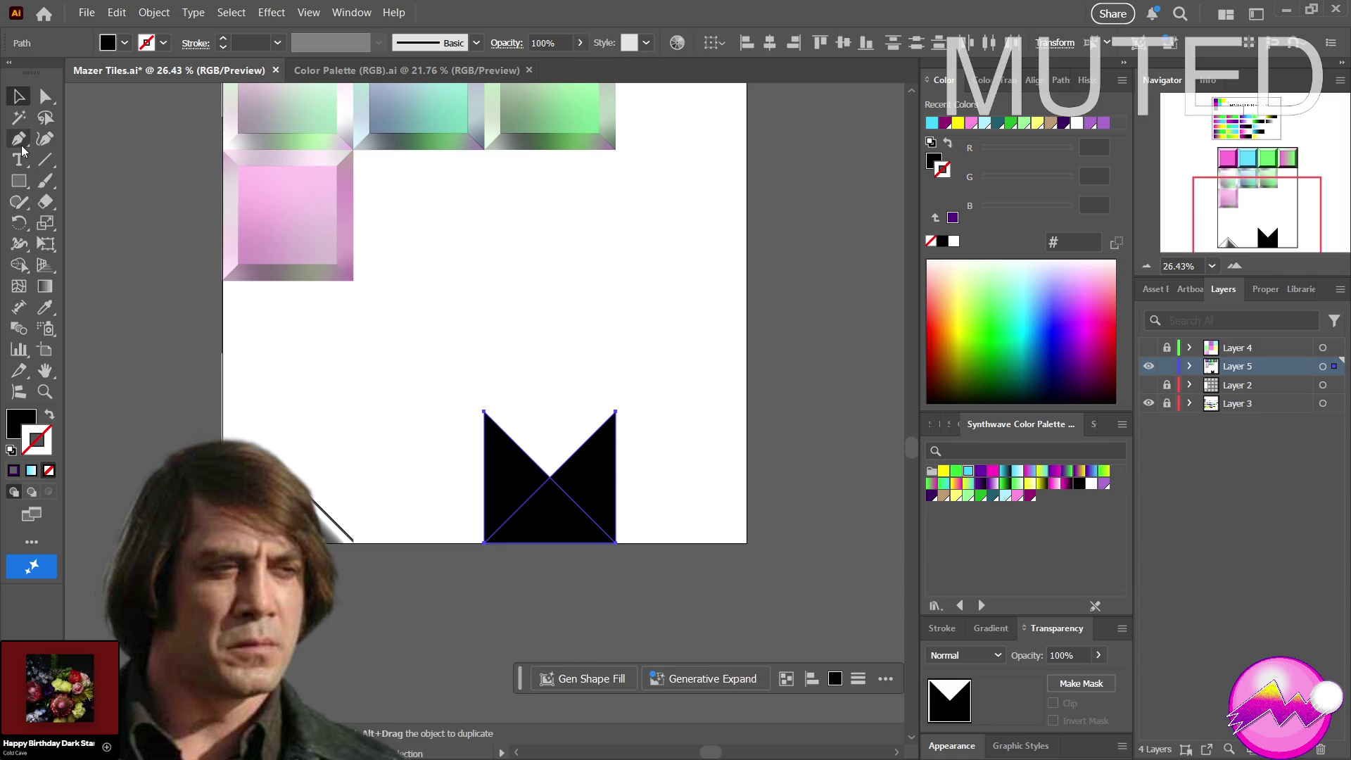
pyautogui.press('m')
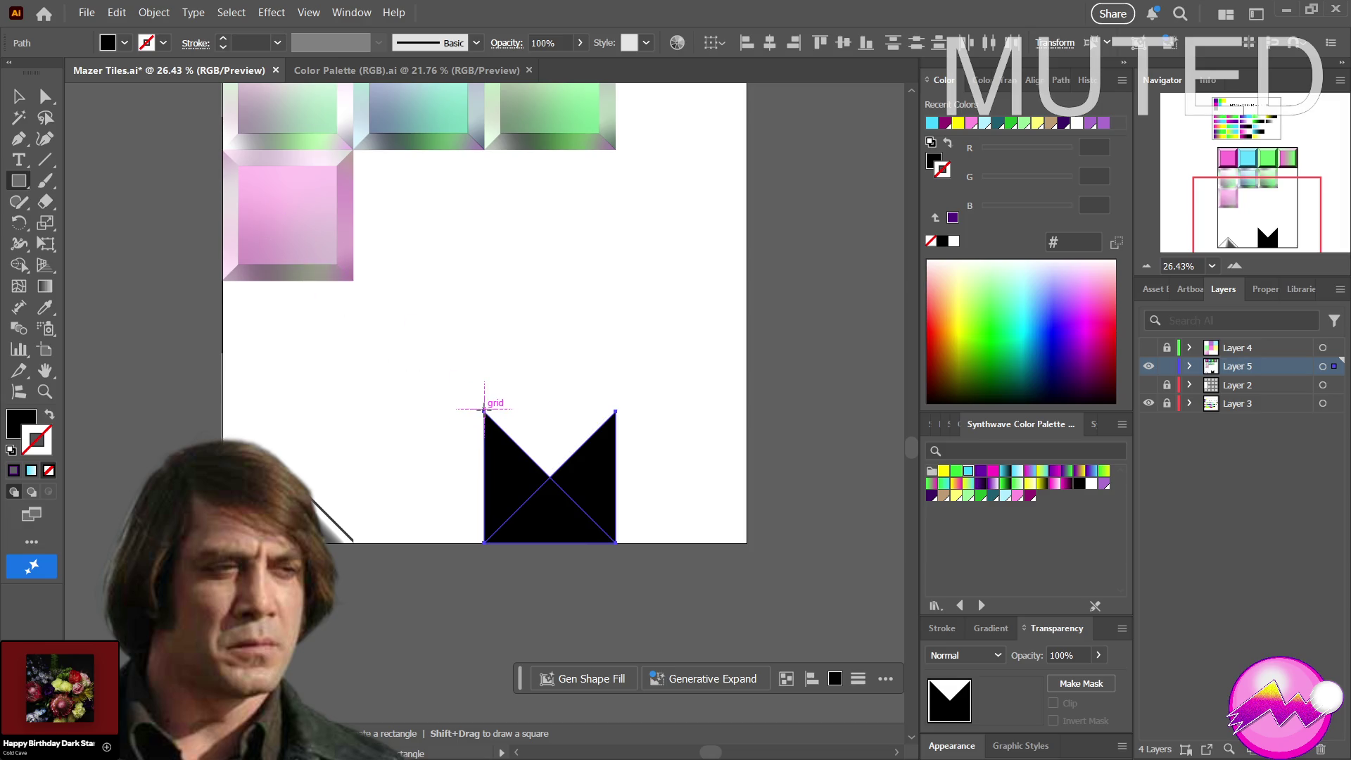
# Draw a black square over the M shape matching its size and select it
pyautogui.moveTo(484, 411); pyautogui.dragTo(615, 549)
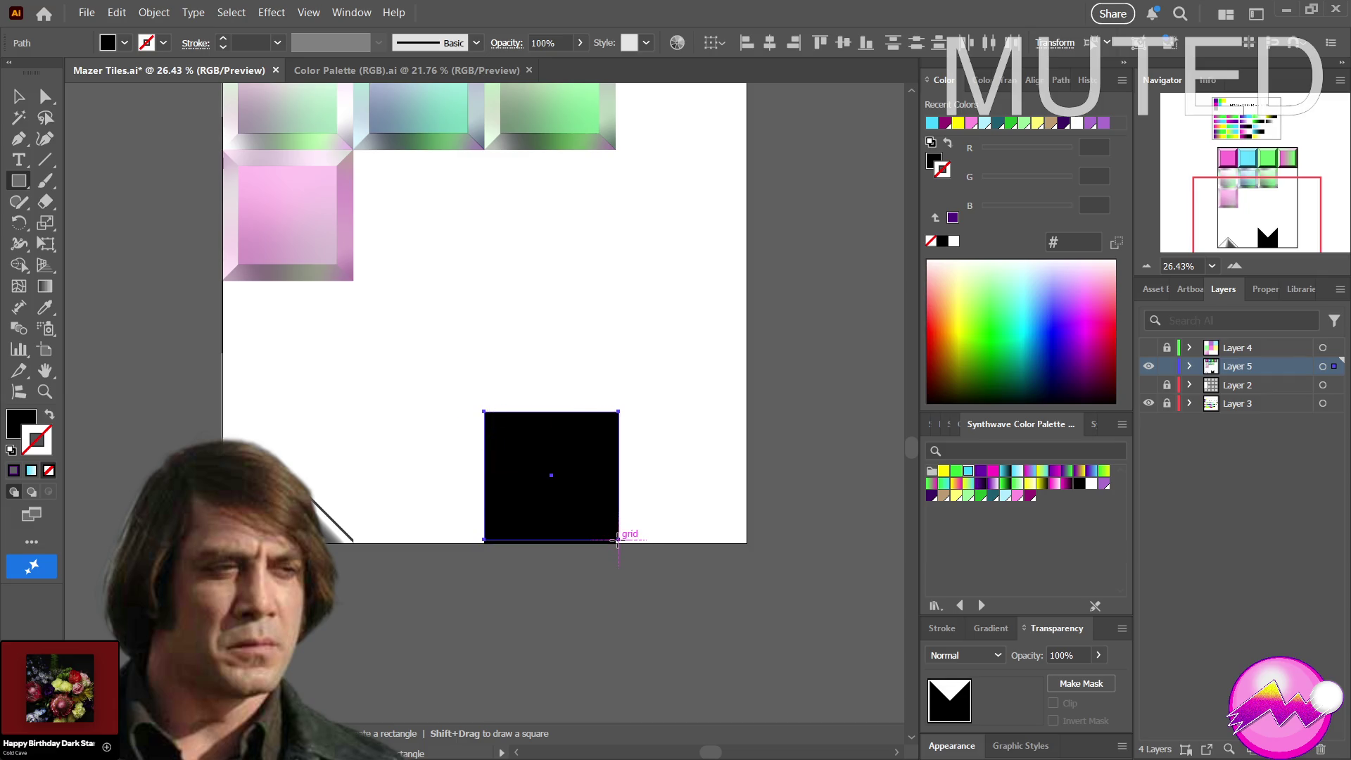
pyautogui.moveTo(615, 550); pyautogui.dragTo(619, 543)
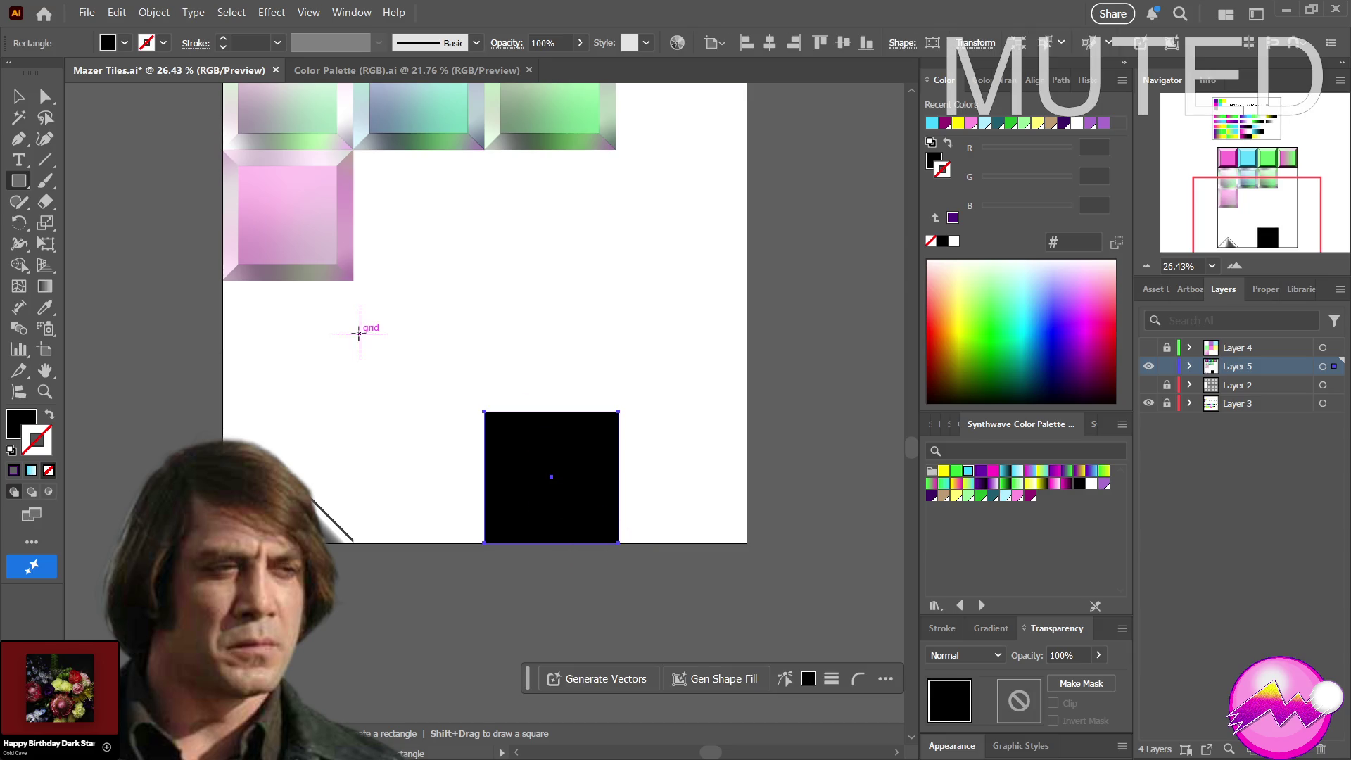
pyautogui.click(19, 266)
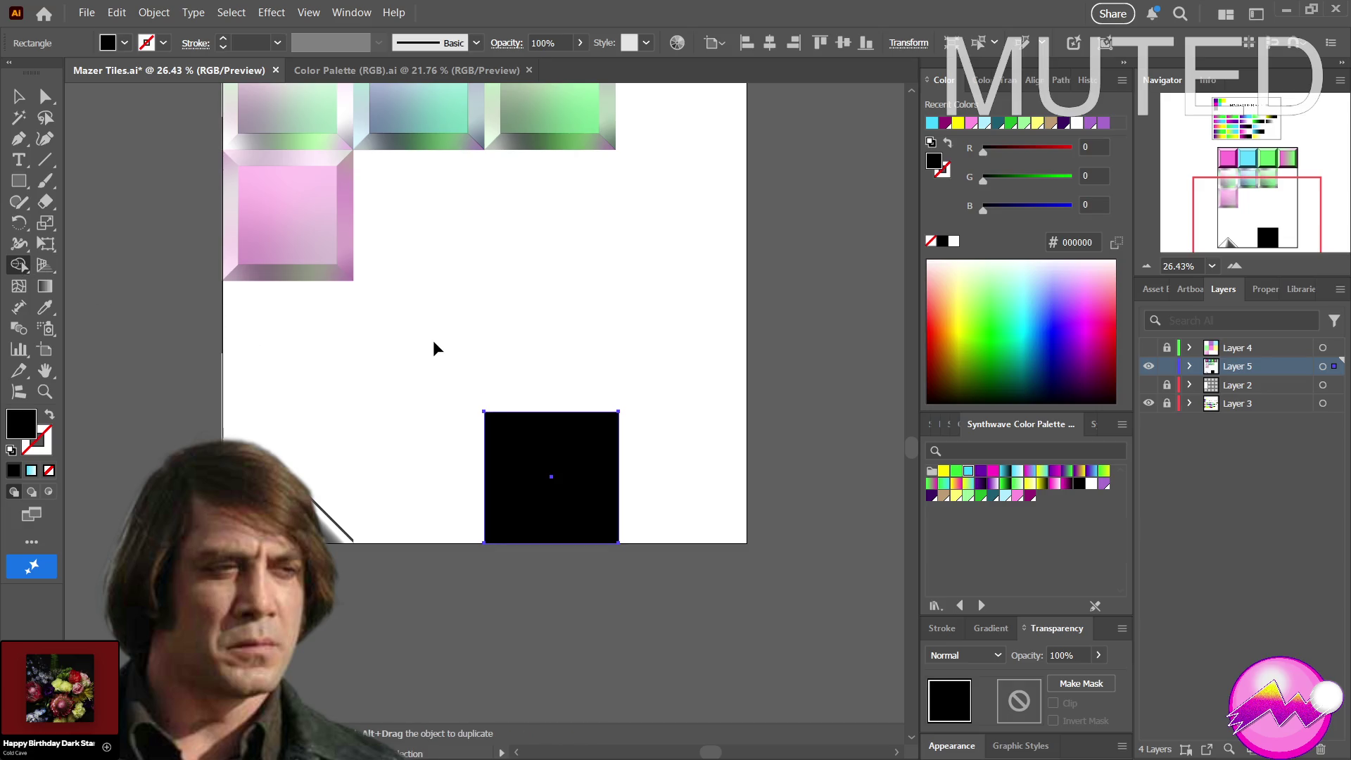
pyautogui.hotkey('ctrl', 'shift', 'a')
pyautogui.press('v')
pyautogui.moveTo(436, 378); pyautogui.dragTo(675, 572)
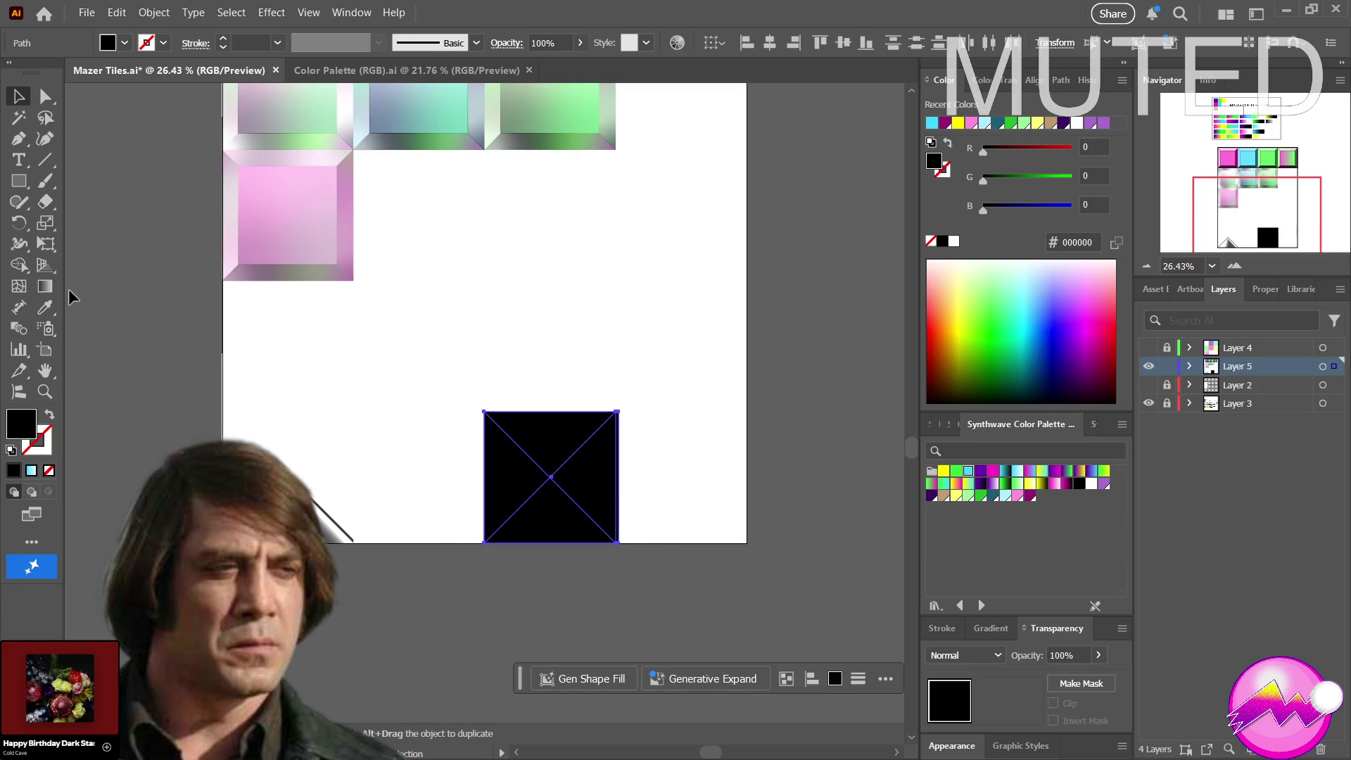
# Move the black square off the M to sit beside it and show the document grid
pyautogui.hotkey('ctrl', 'space')
pyautogui.moveTo(615, 408); pyautogui.dragTo(790, 405)
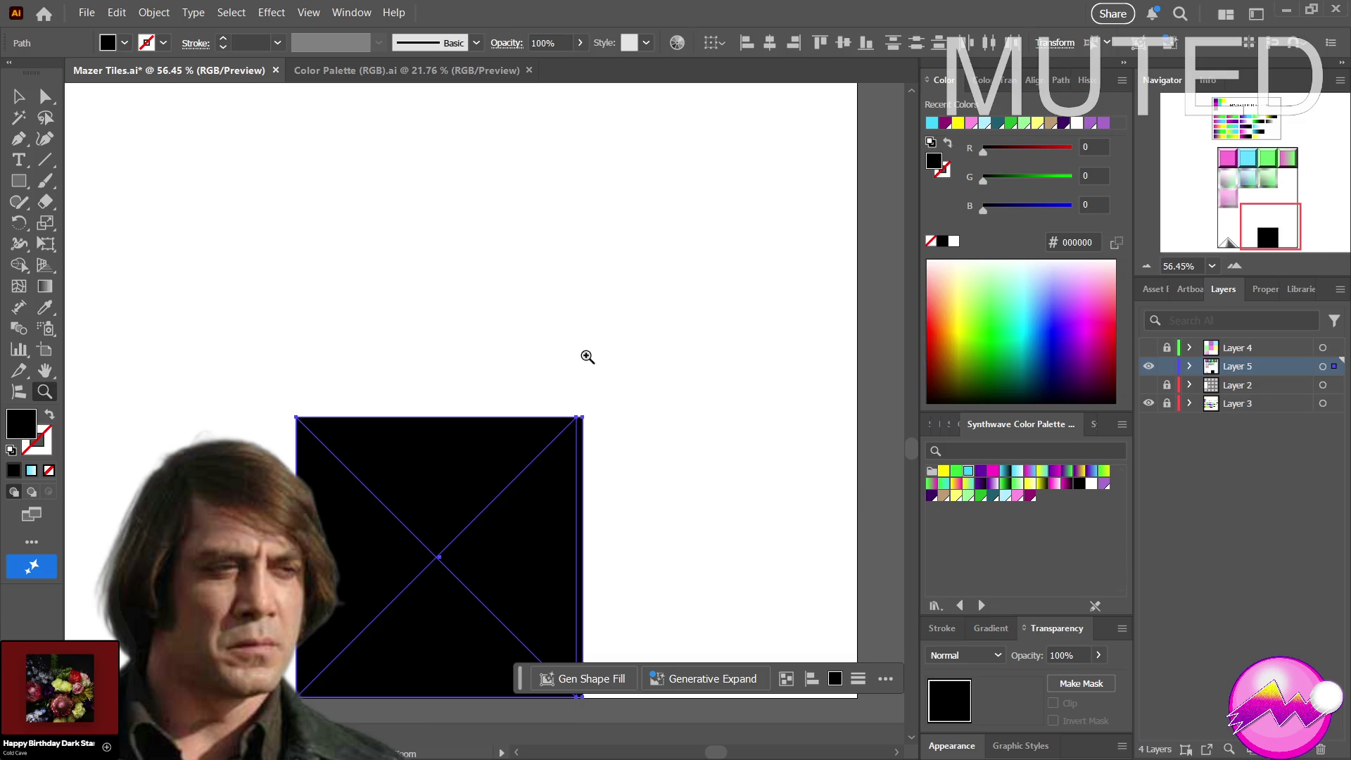
pyautogui.click(608, 477)
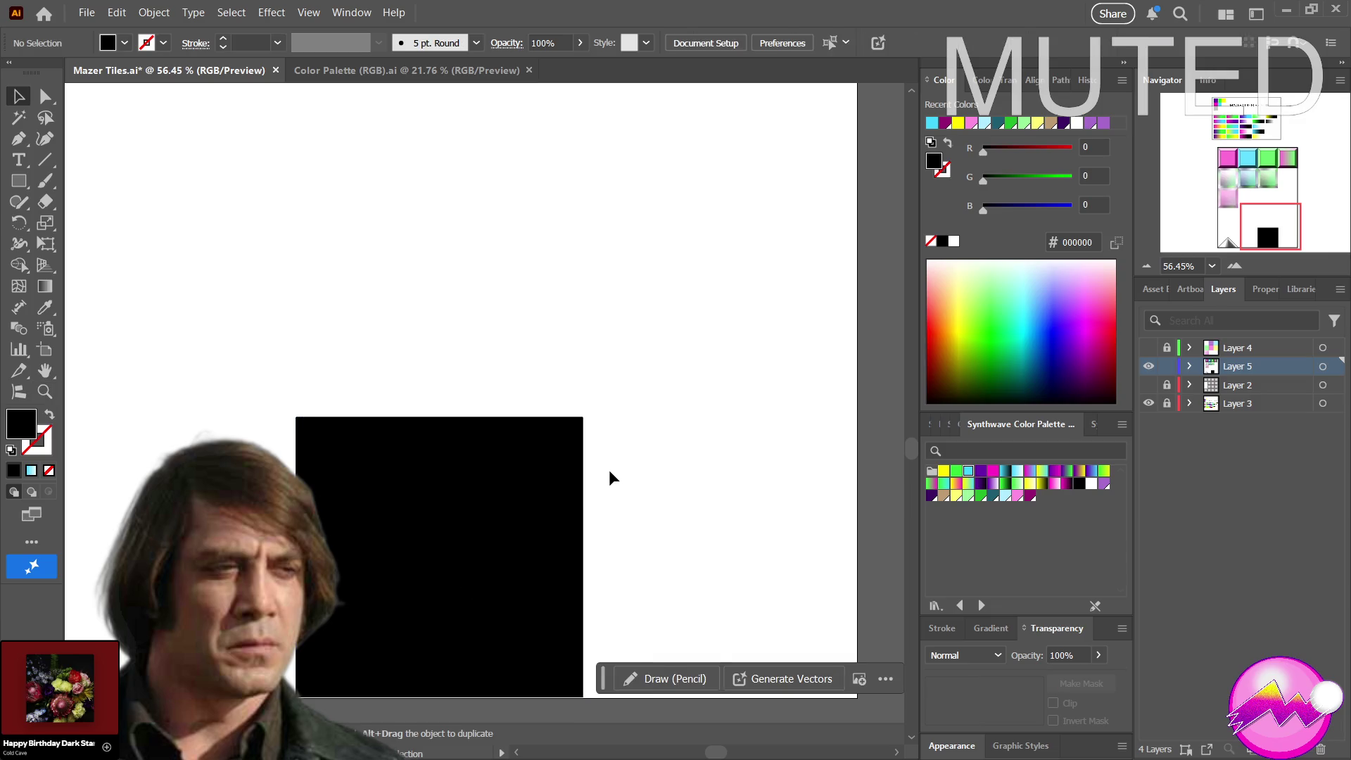
pyautogui.moveTo(532, 470)
pyautogui.mouseDown()
pyautogui.moveTo(535, 272)
pyautogui.moveTo(824, 376)
pyautogui.mouseUp()
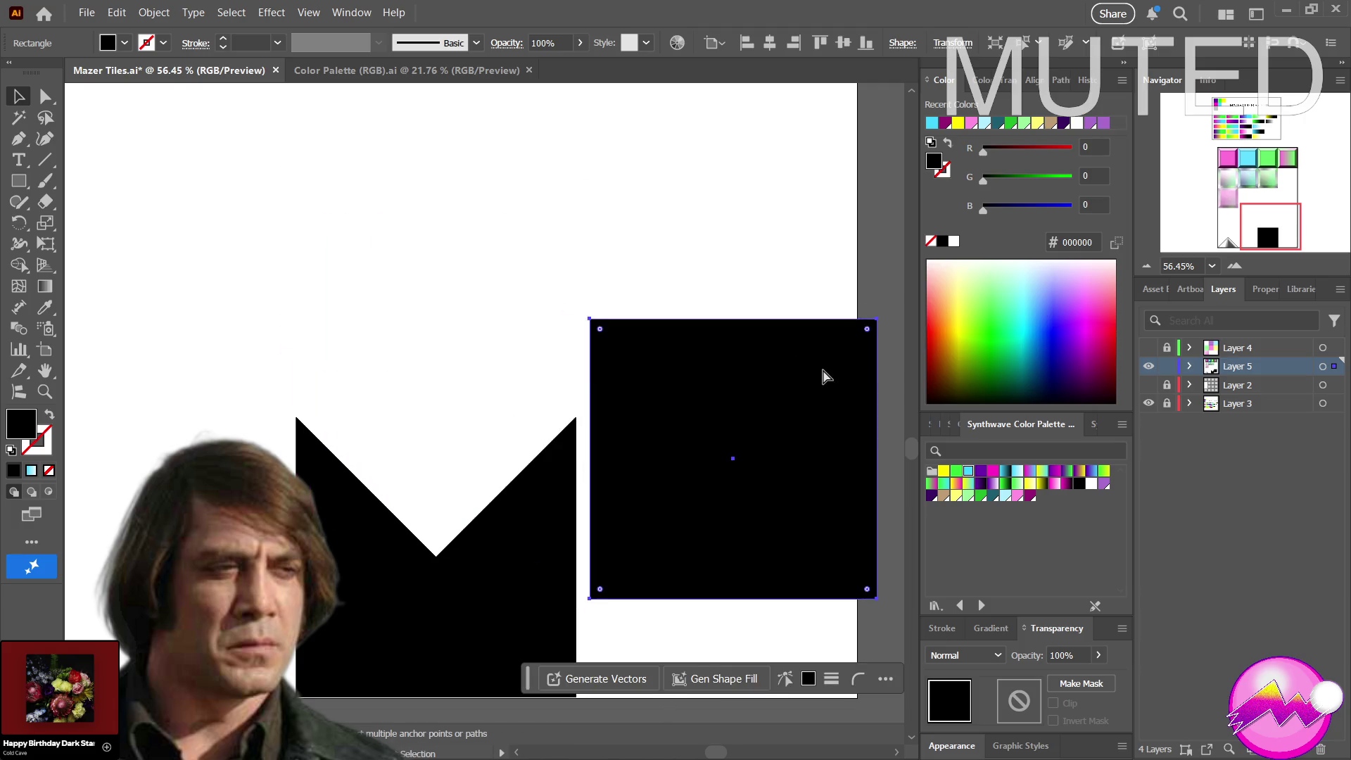
pyautogui.press("ctrl+'")
pyautogui.press('z')
pyautogui.moveTo(234, 455)
pyautogui.mouseDown()
pyautogui.moveTo(86, 492)
pyautogui.moveTo(246, 466)
pyautogui.mouseUp()
pyautogui.click(17, 101)
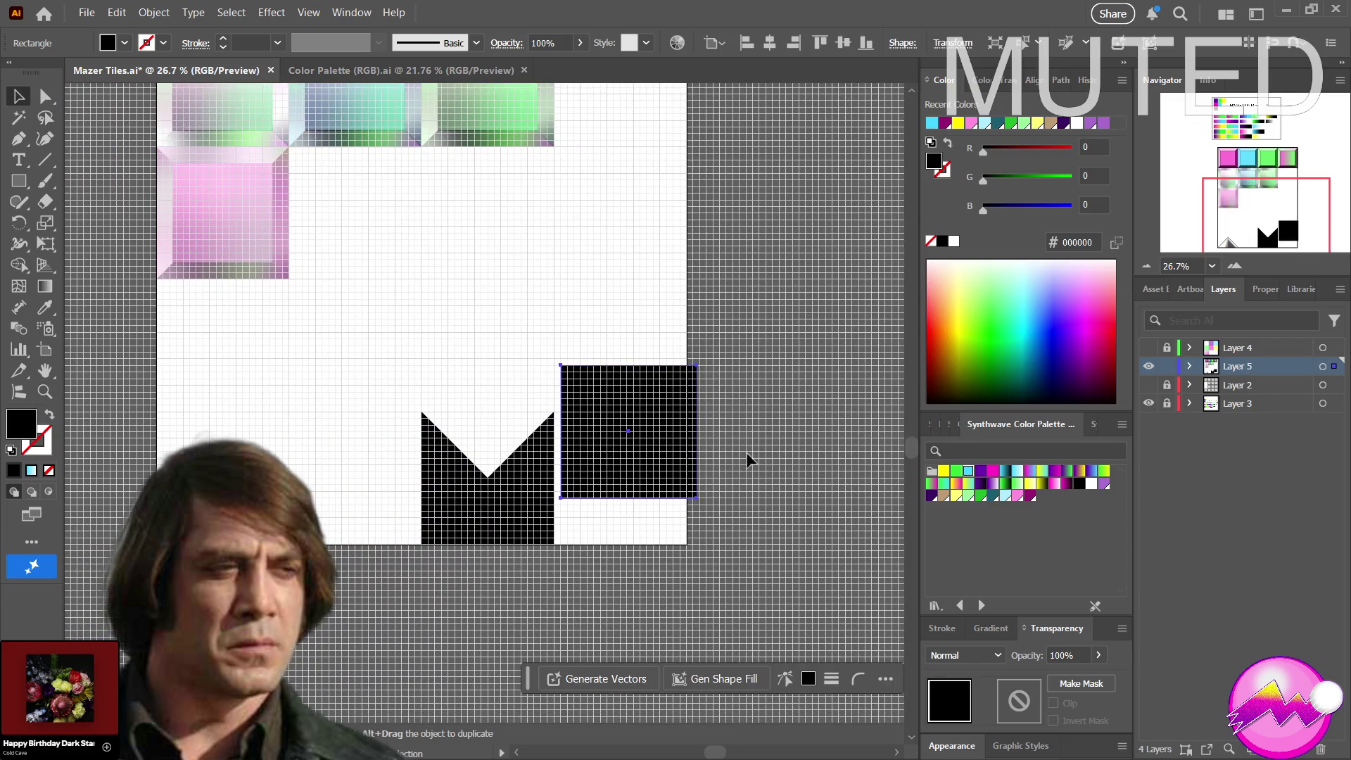
# Park the black square below the pink tile and narrow it slightly with Free Transform
pyautogui.moveTo(625, 466); pyautogui.dragTo(214, 377)
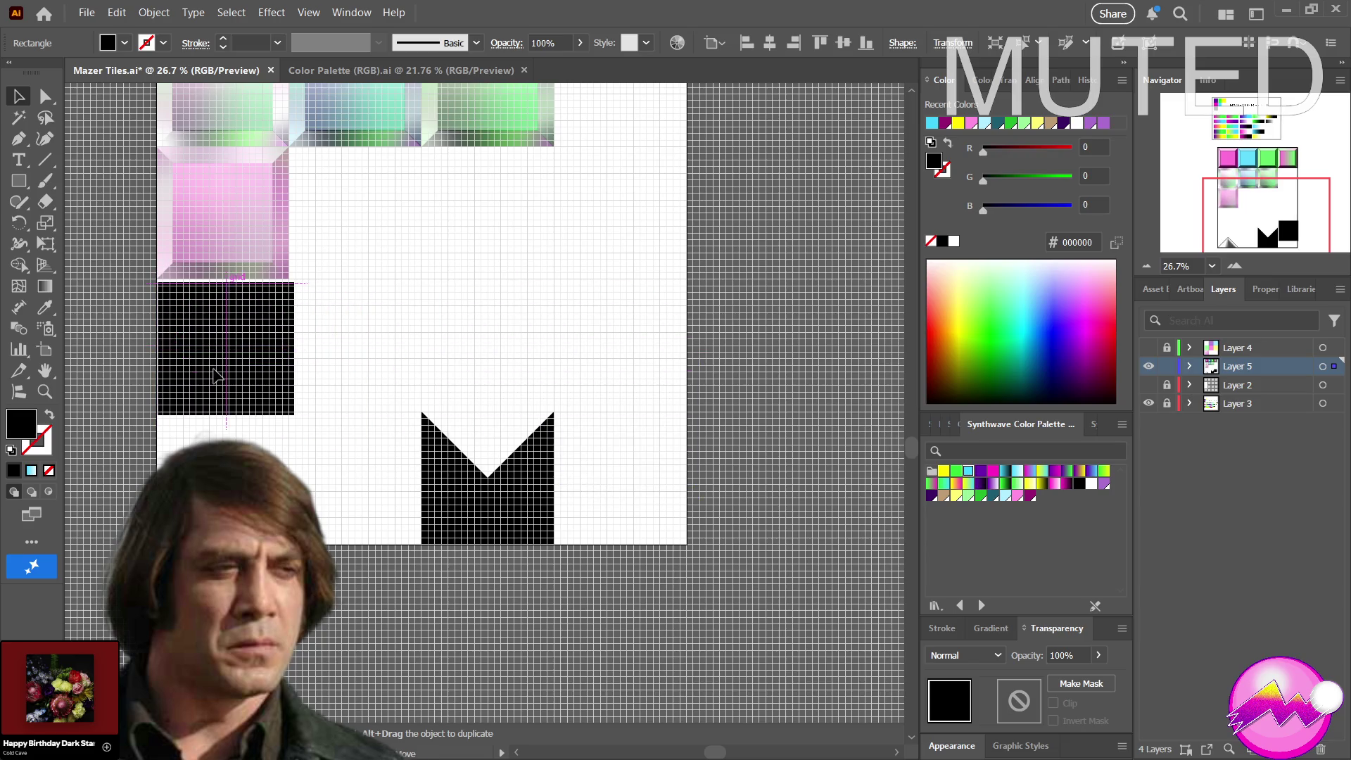
pyautogui.moveTo(214, 377); pyautogui.dragTo(217, 374)
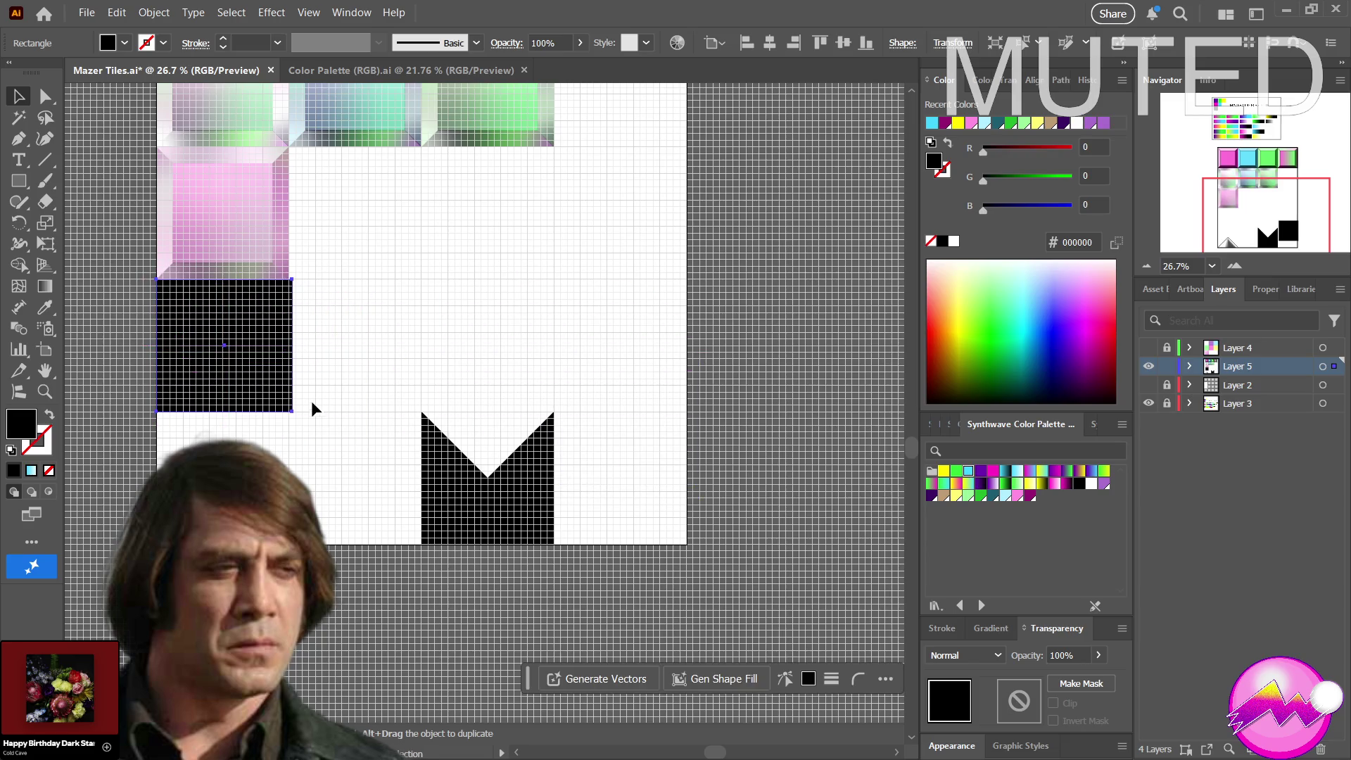
pyautogui.press('a')
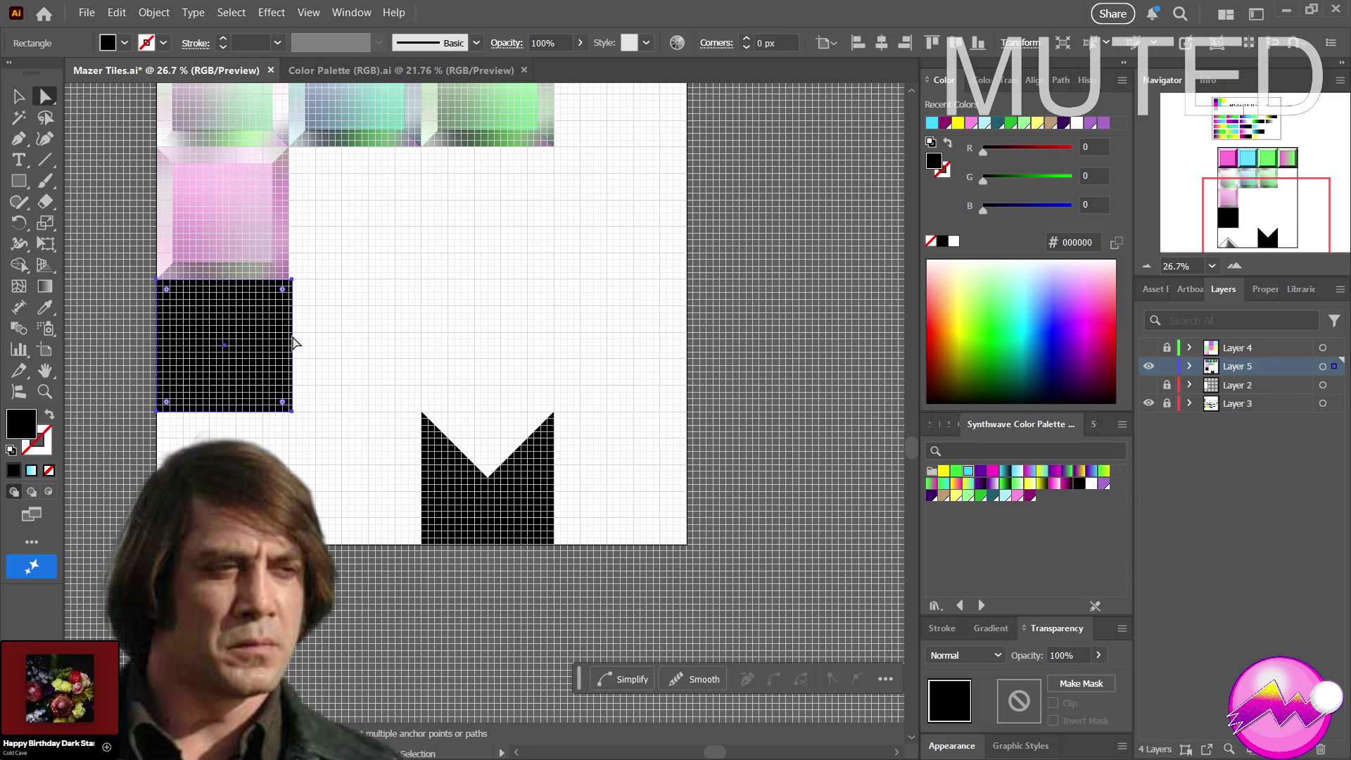
pyautogui.press('e')
pyautogui.moveTo(293, 344); pyautogui.dragTo(291, 342)
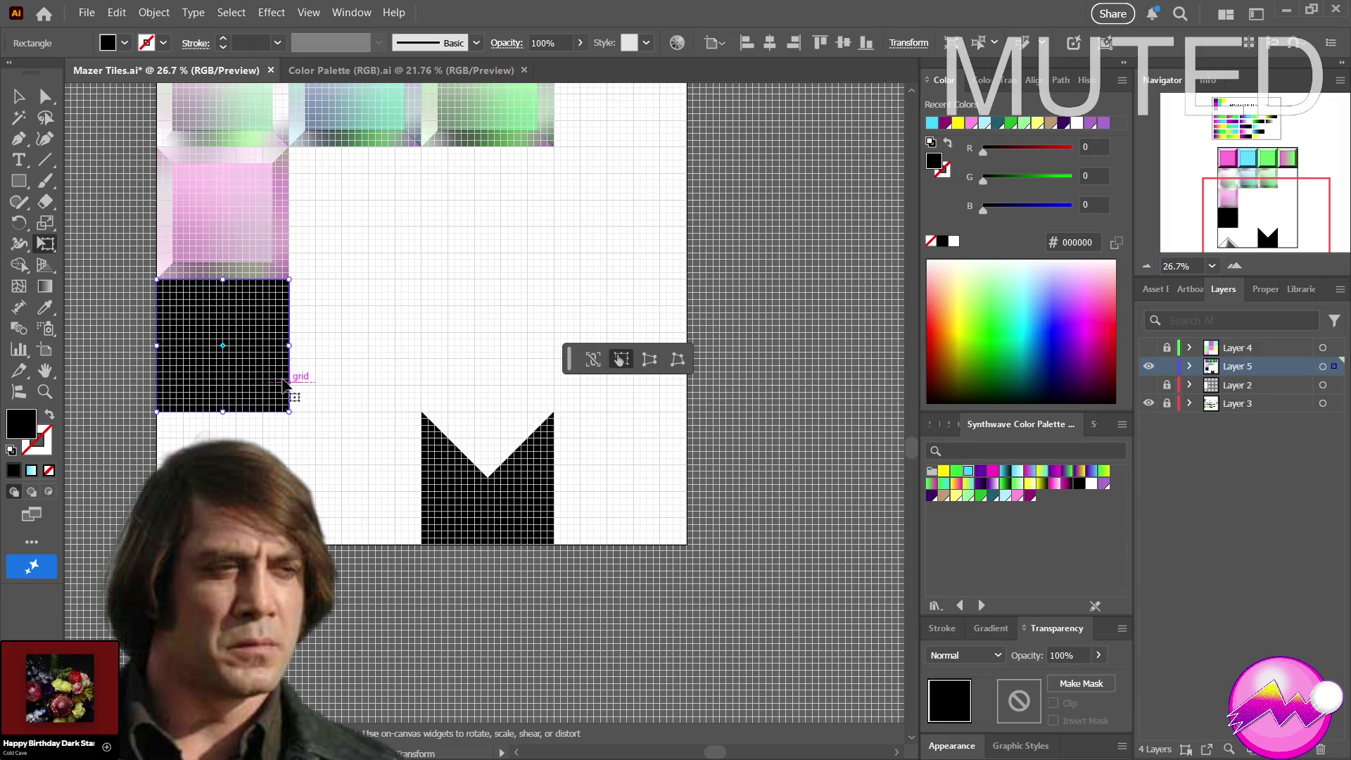
# Move the black square onto the M shape, convert it to an ordinary path and zoom in on it
pyautogui.press('a')
pyautogui.moveTo(225, 344)
pyautogui.mouseDown()
pyautogui.moveTo(460, 491)
pyautogui.moveTo(489, 483)
pyautogui.mouseUp()
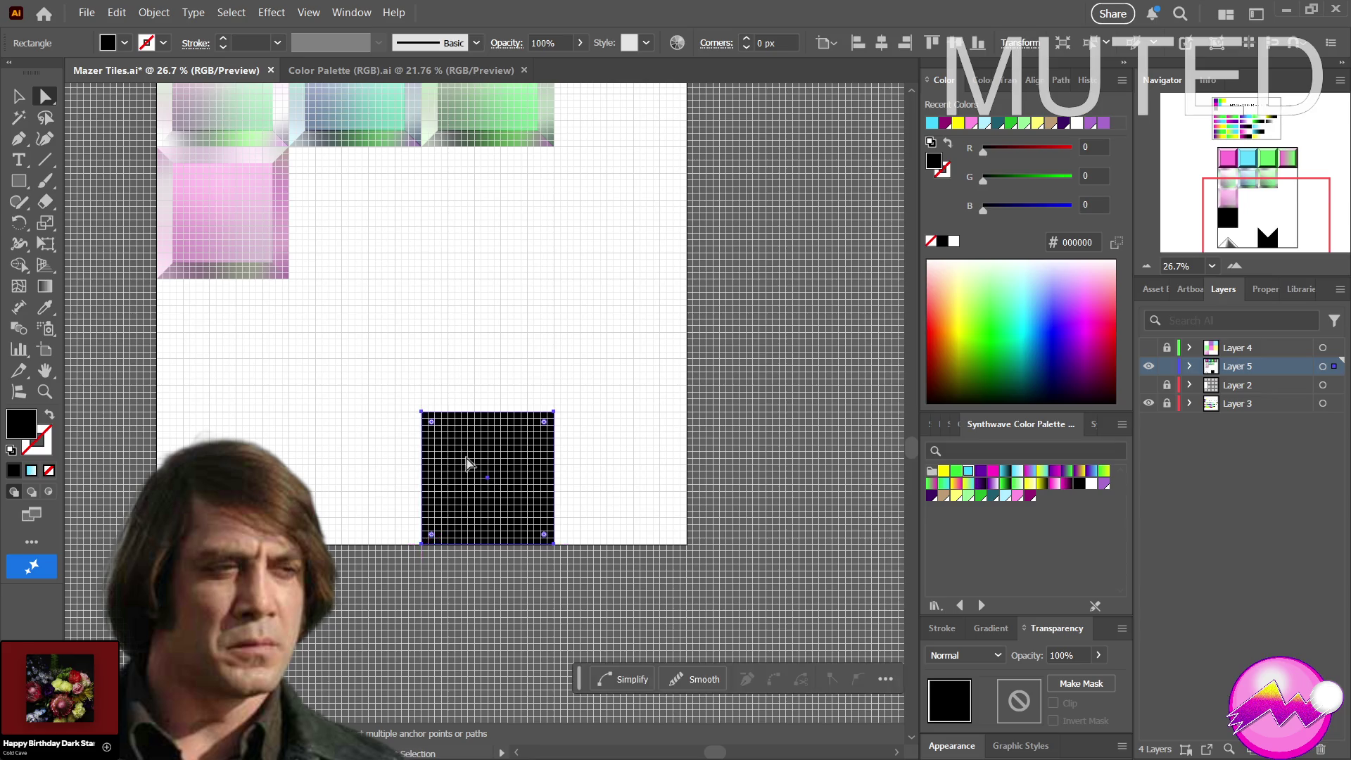
pyautogui.press('v')
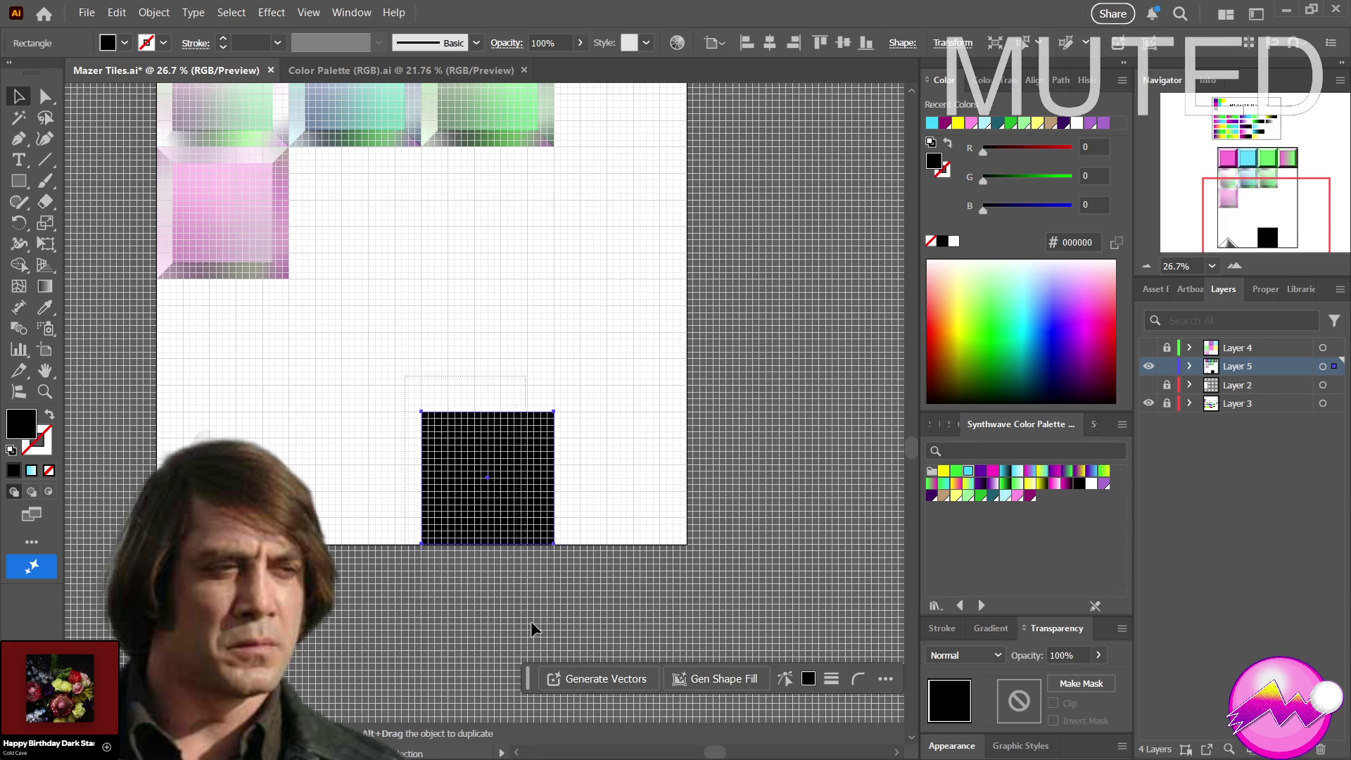
pyautogui.hotkey('ctrl', '8')
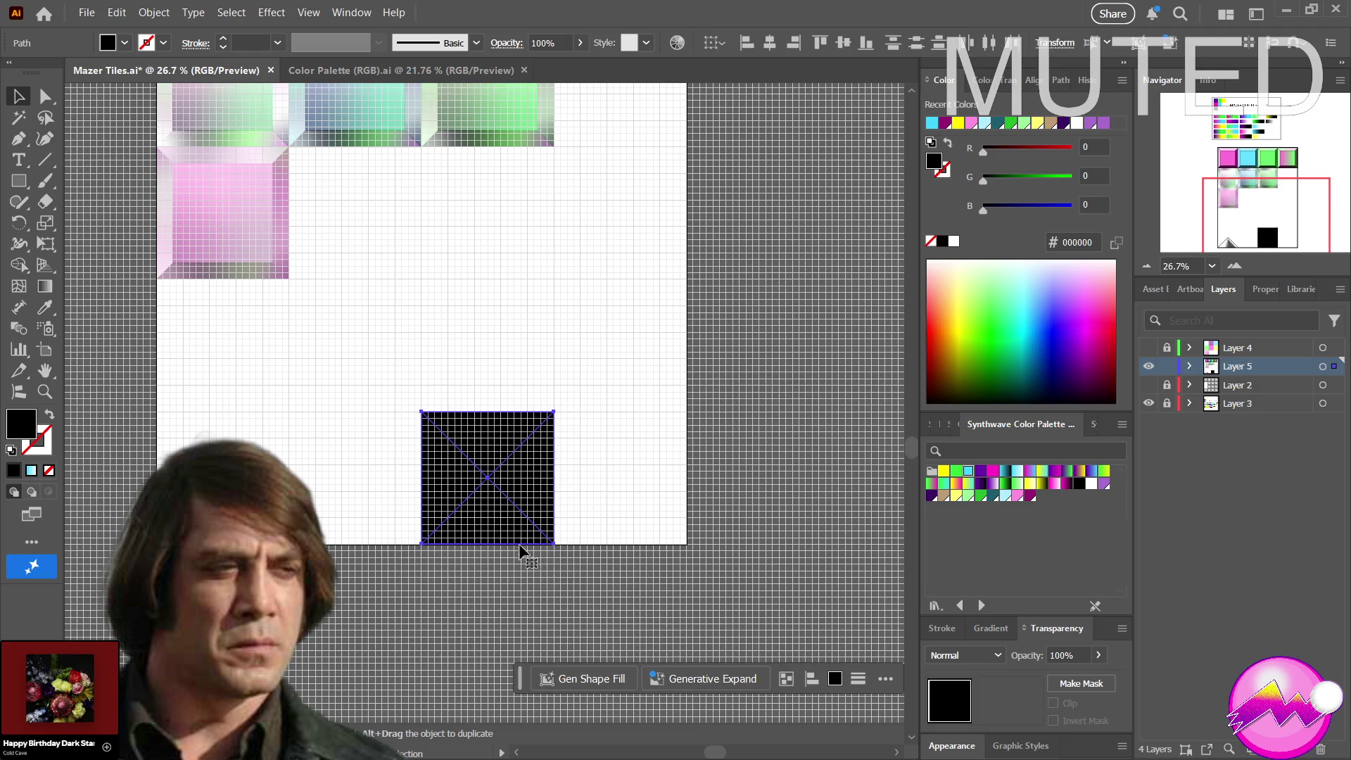
pyautogui.press('z')
pyautogui.moveTo(532, 486); pyautogui.dragTo(596, 489)
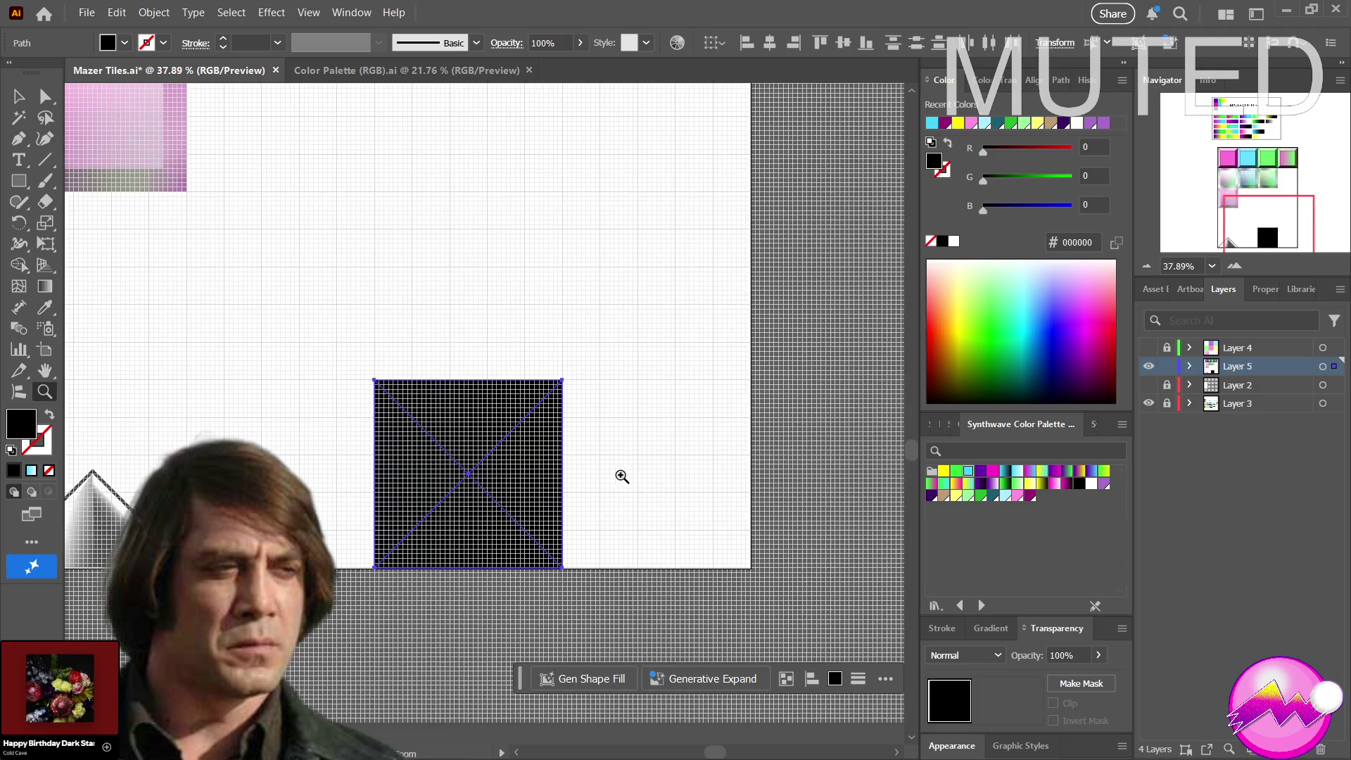
# Hide the grid and merge the square's bottom and right triangles with Shape Builder
pyautogui.press('v')
pyautogui.hotkey('ctrl', "'")
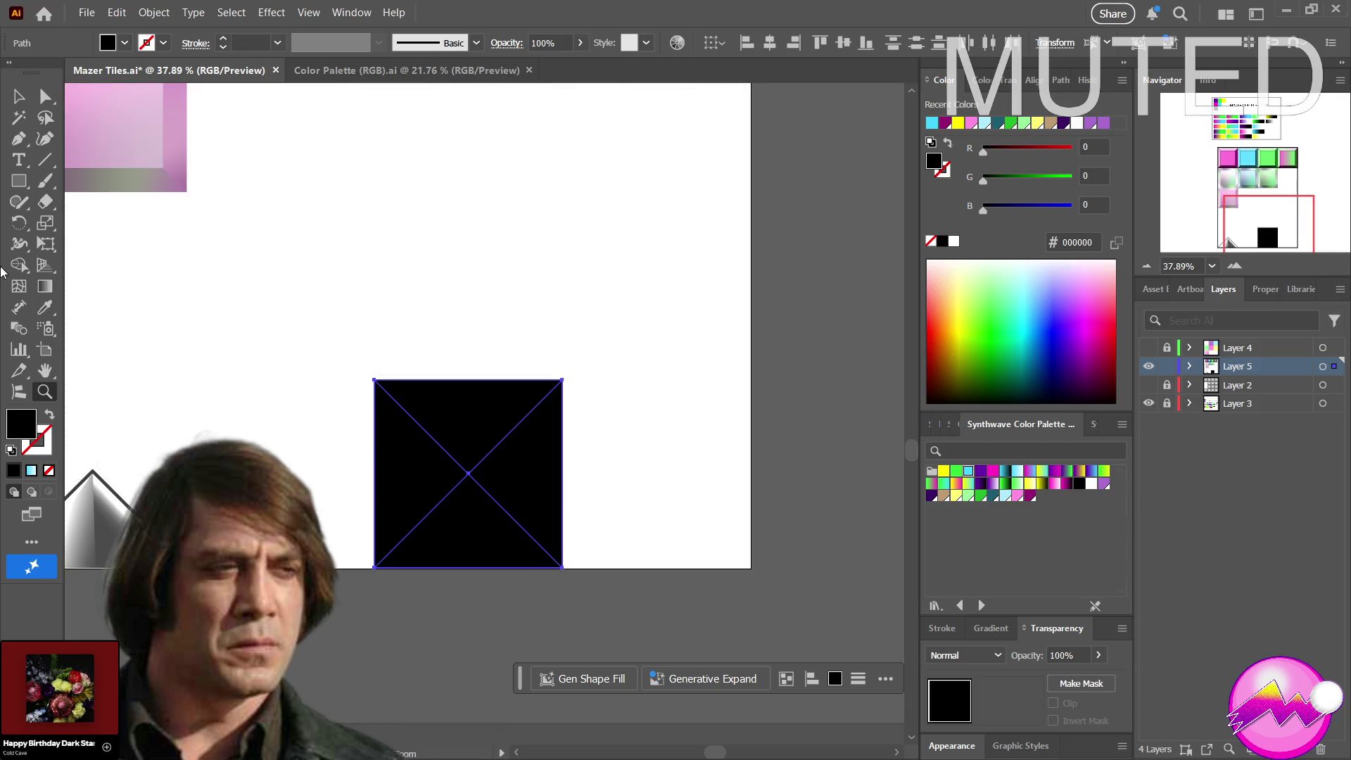
pyautogui.click(20, 264)
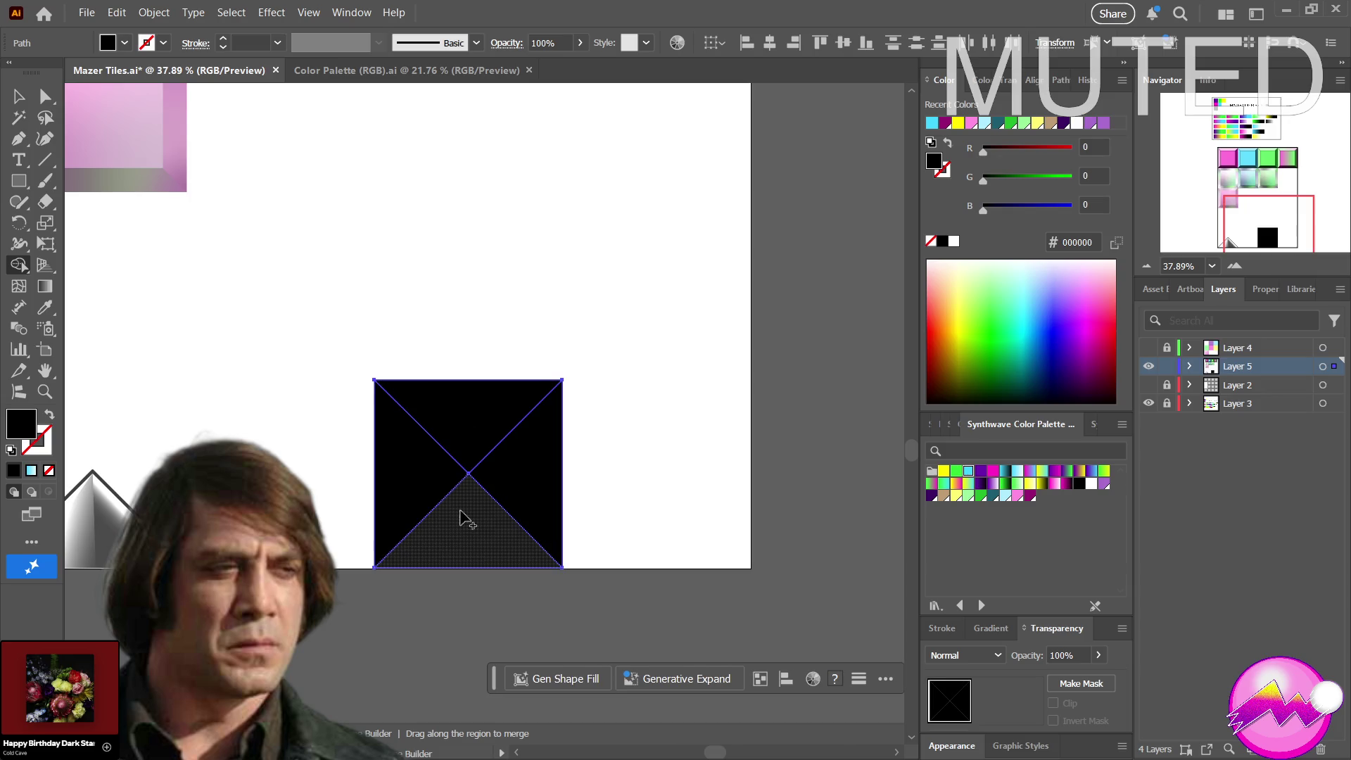
pyautogui.moveTo(456, 518)
pyautogui.mouseDown()
pyautogui.moveTo(556, 447)
pyautogui.moveTo(610, 430)
pyautogui.mouseUp()
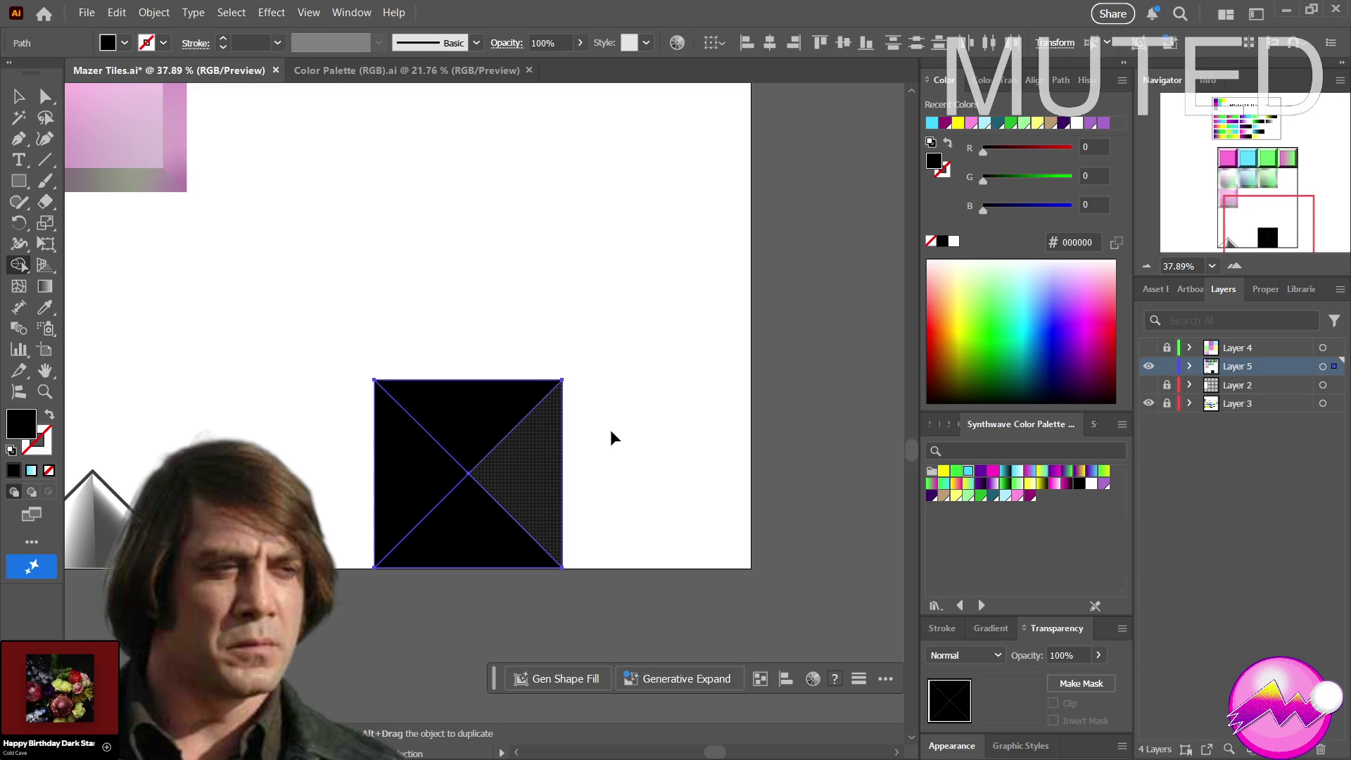
# Give the whole square no fill and a thin black stroke, leaving a crossed outline frame
pyautogui.press('a')
pyautogui.moveTo(361, 353); pyautogui.dragTo(615, 627)
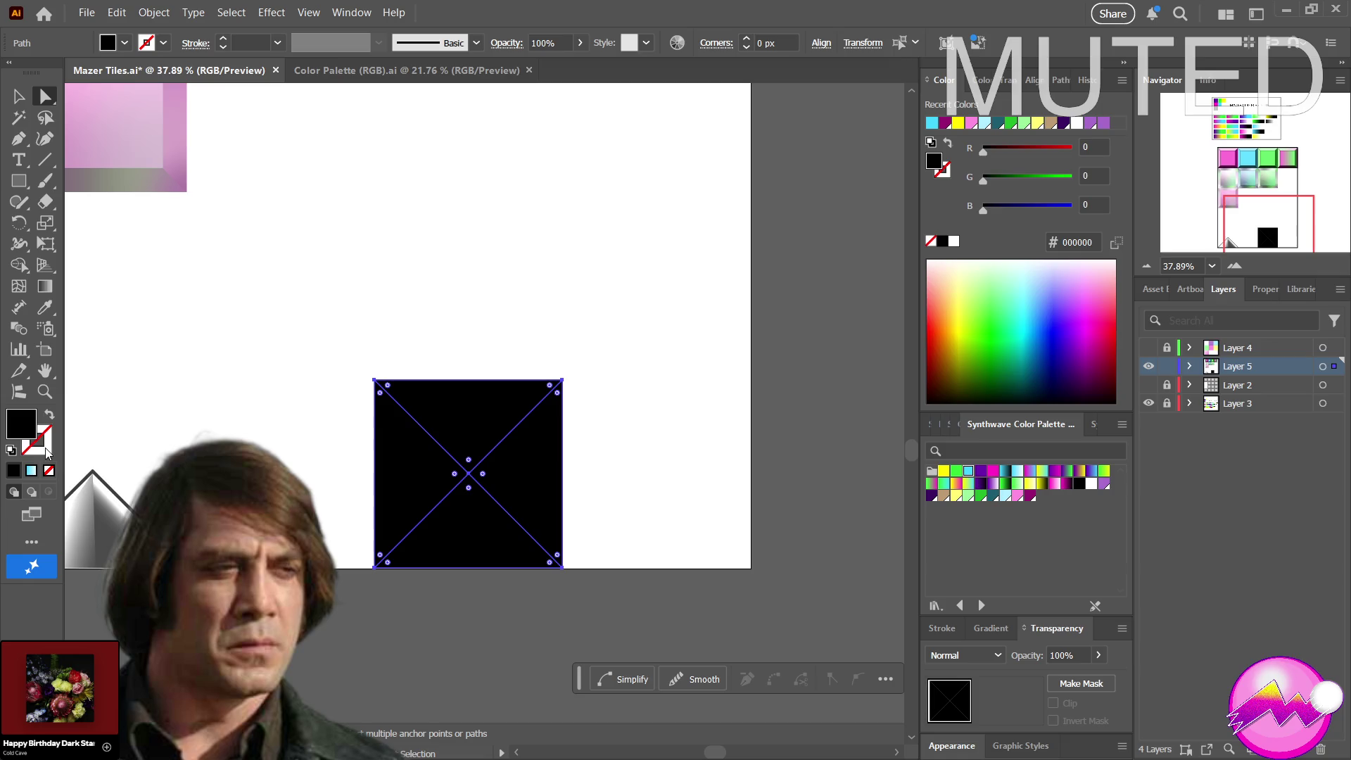
pyautogui.click(48, 470)
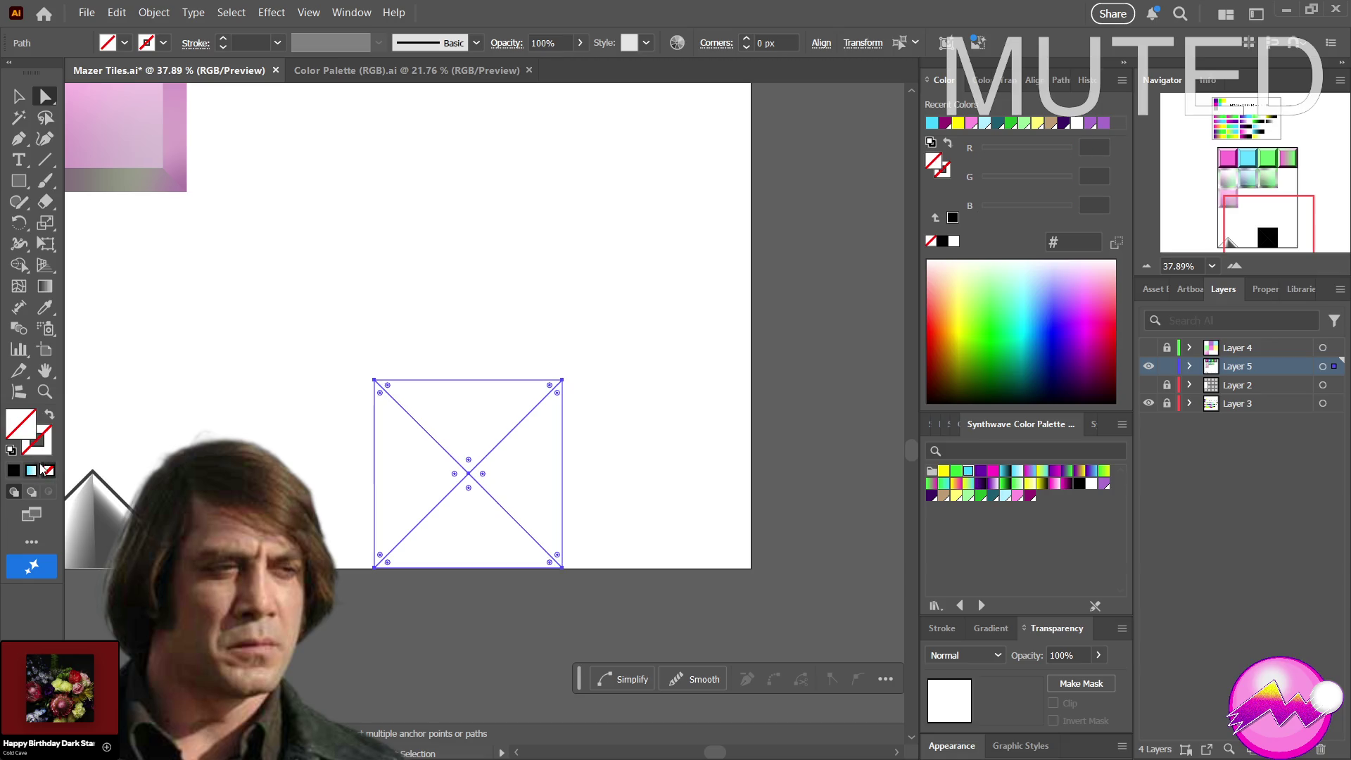
pyautogui.click(13, 471)
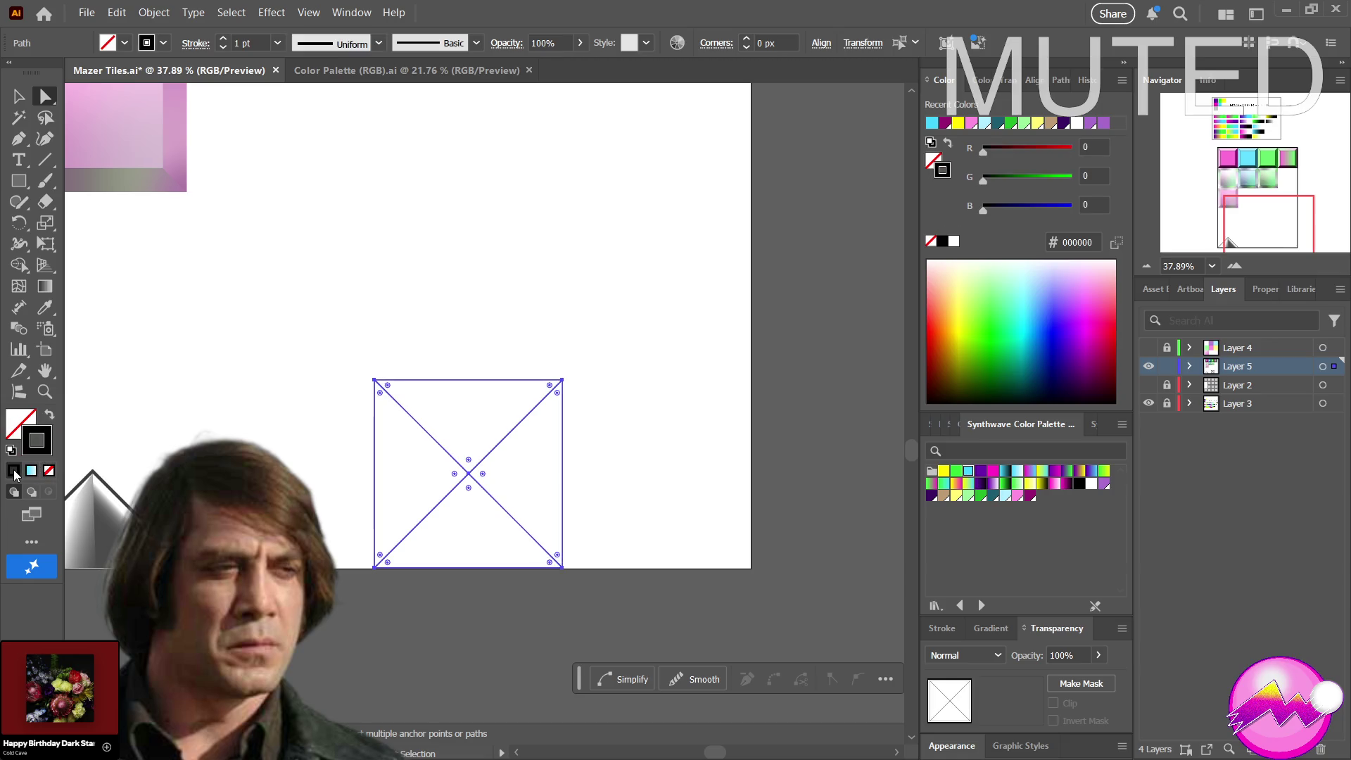
pyautogui.click(601, 425)
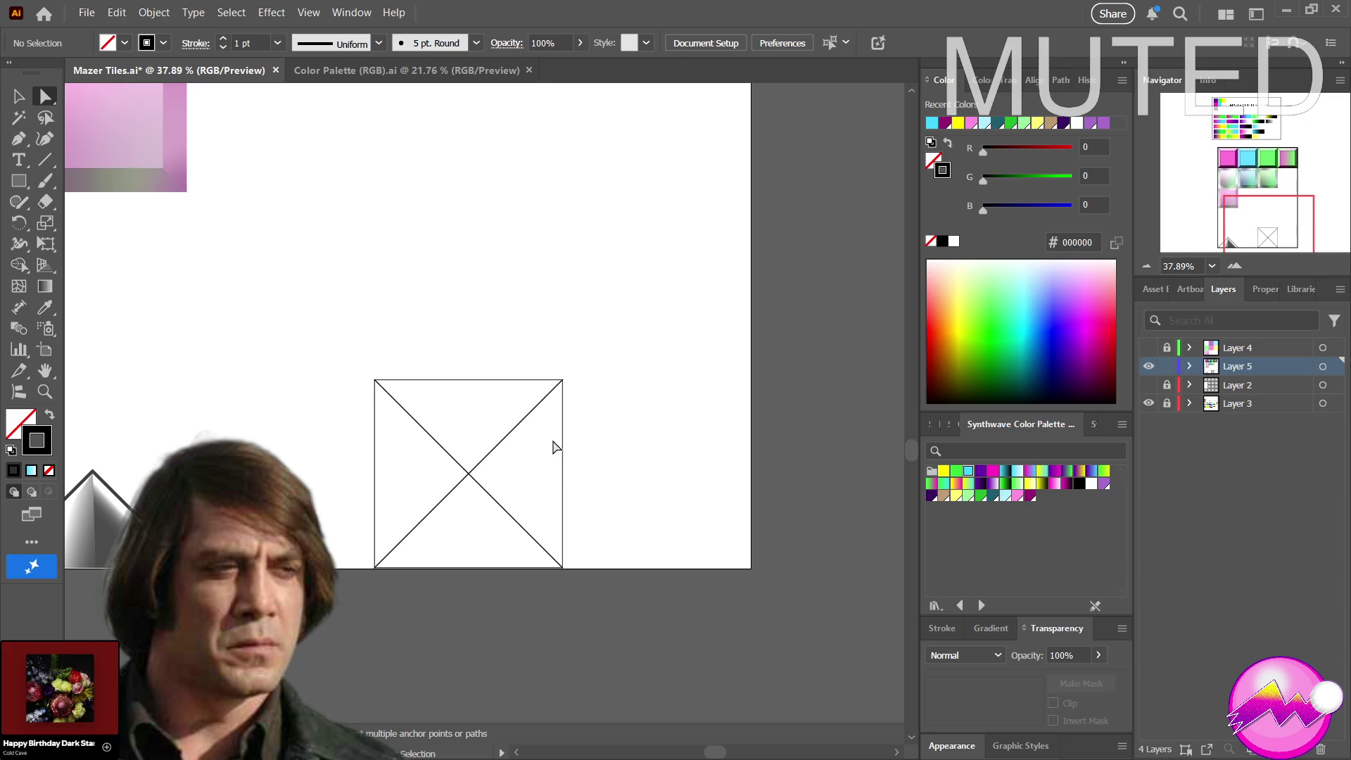
pyautogui.press('z')
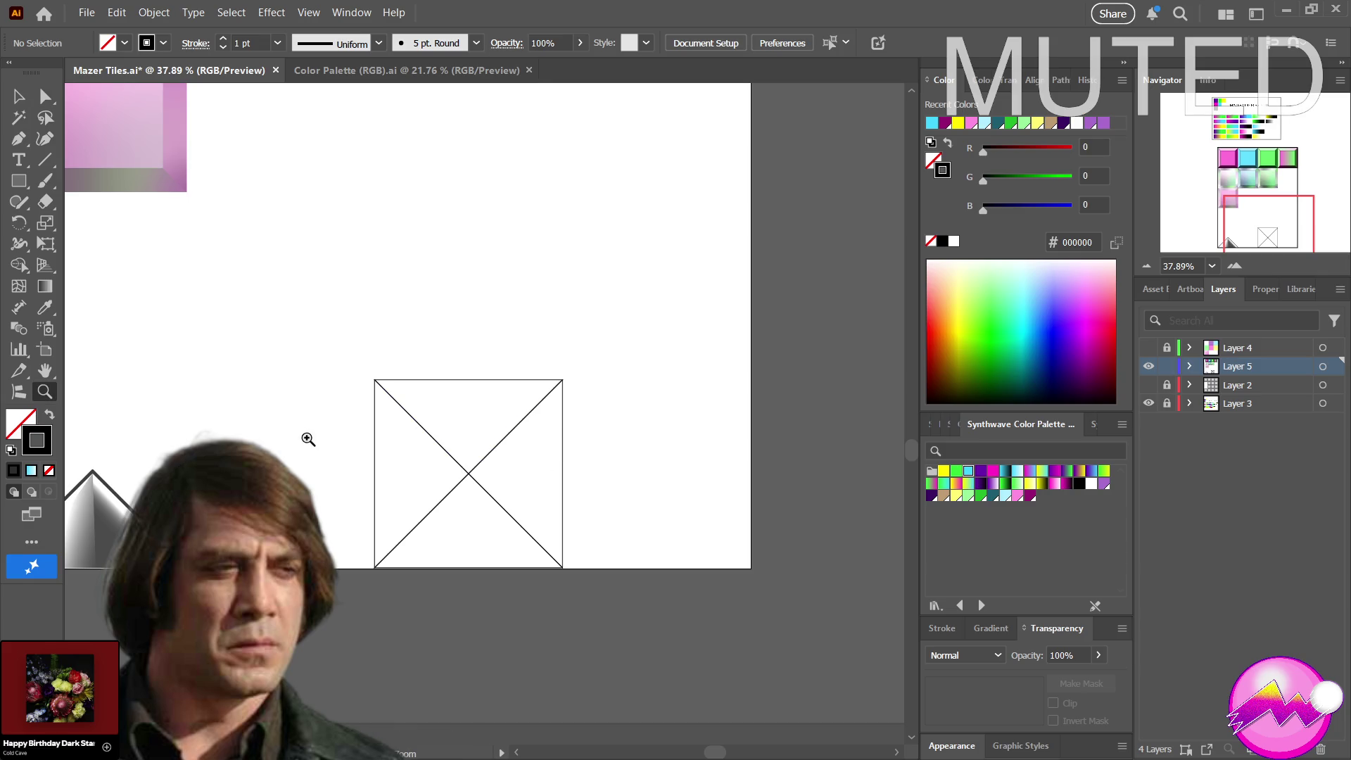
# Zoom out, marquee the crossed frame and undo an accidental distortion from nudging it
pyautogui.moveTo(307, 437); pyautogui.dragTo(148, 455)
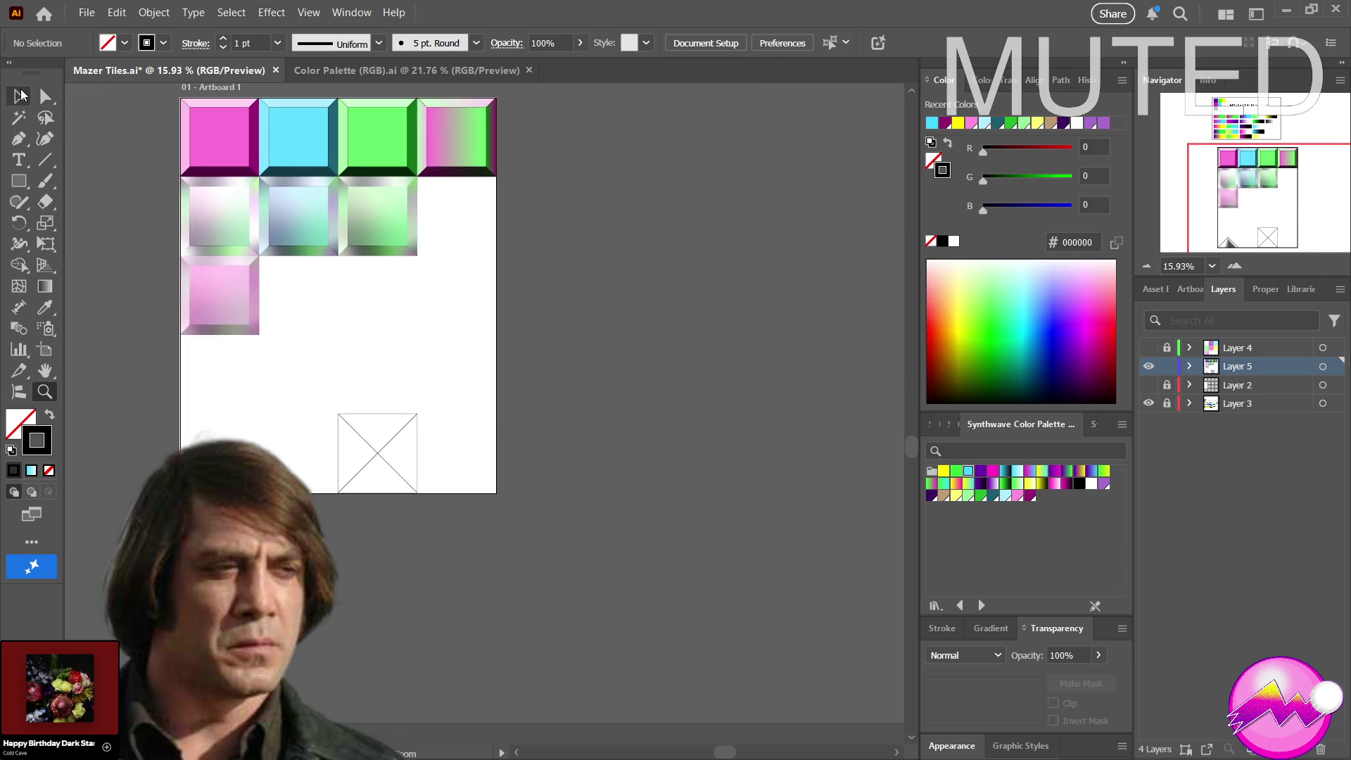
pyautogui.press('a')
pyautogui.moveTo(329, 402)
pyautogui.mouseDown()
pyautogui.moveTo(419, 496)
pyautogui.moveTo(458, 507)
pyautogui.mouseUp()
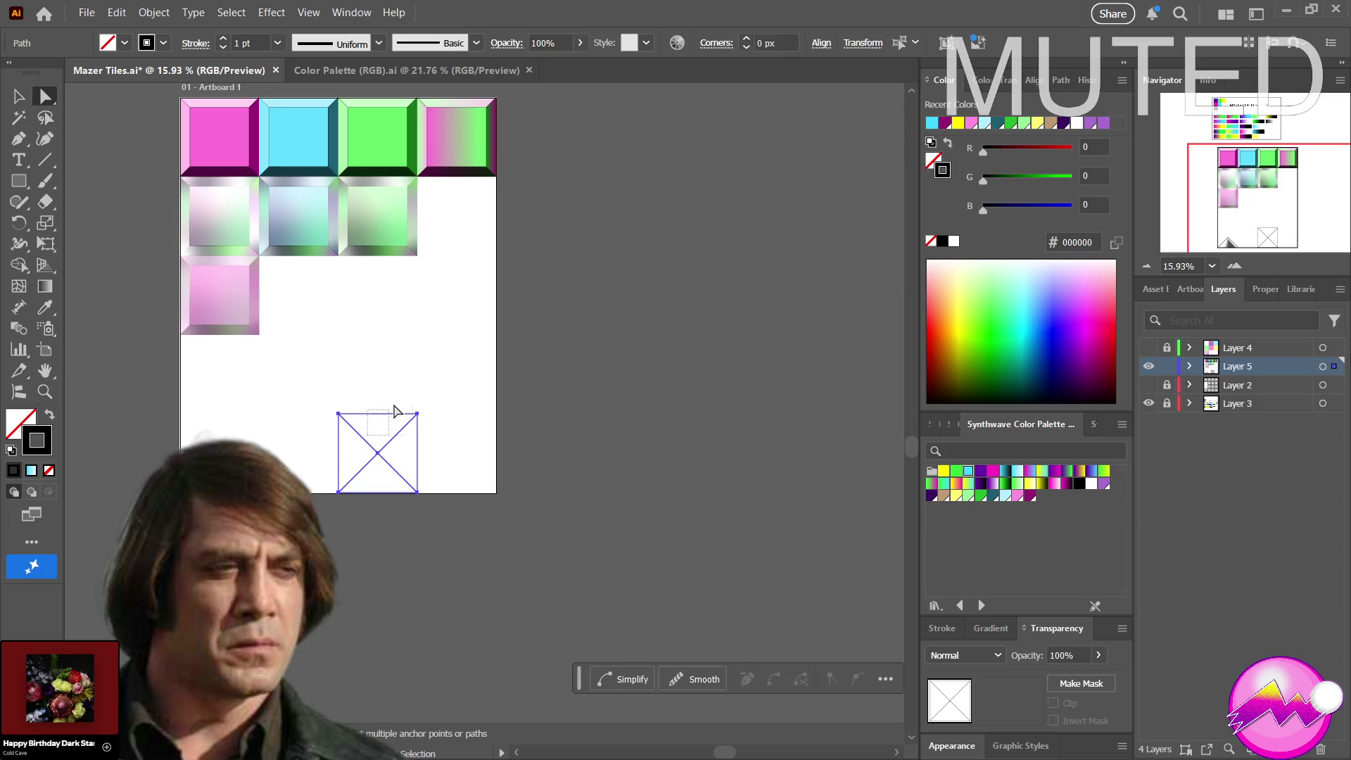
pyautogui.moveTo(321, 385); pyautogui.dragTo(465, 492)
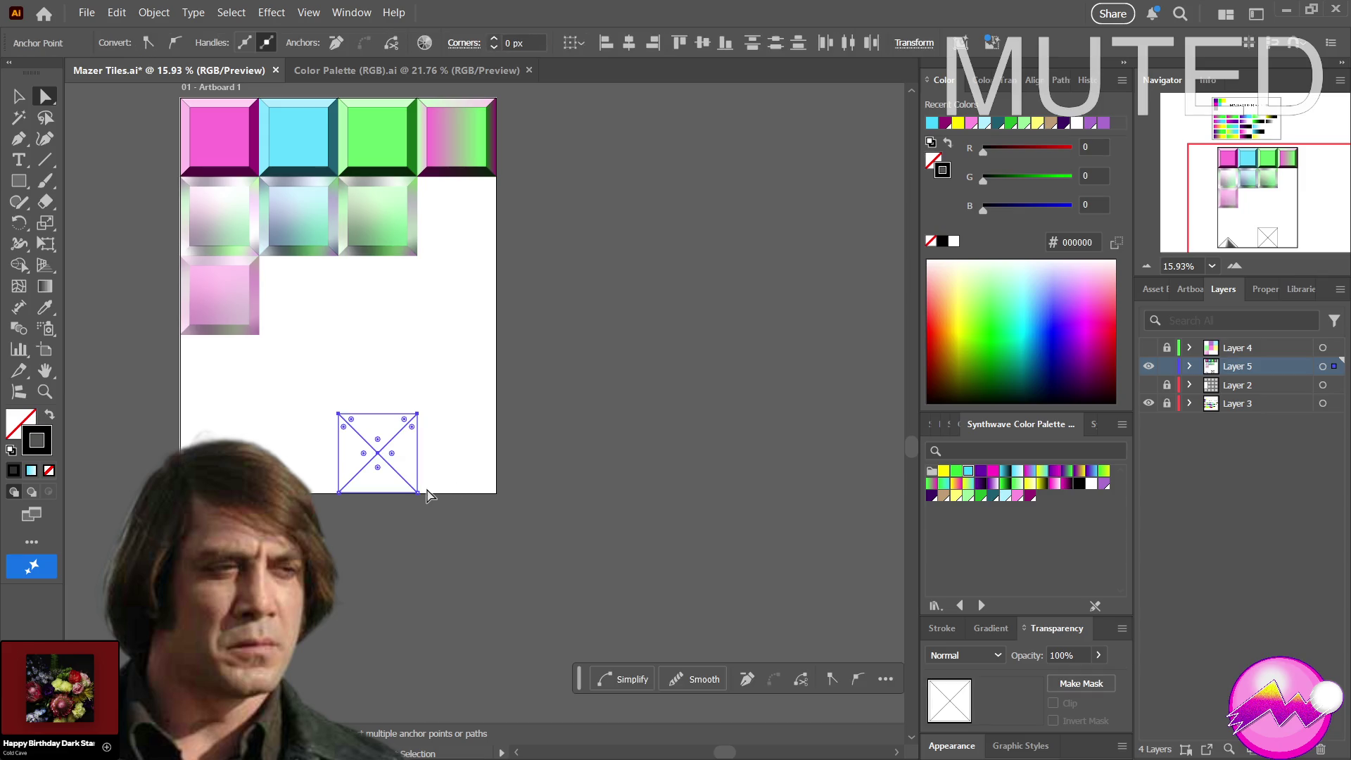
pyautogui.moveTo(377, 454); pyautogui.dragTo(437, 348)
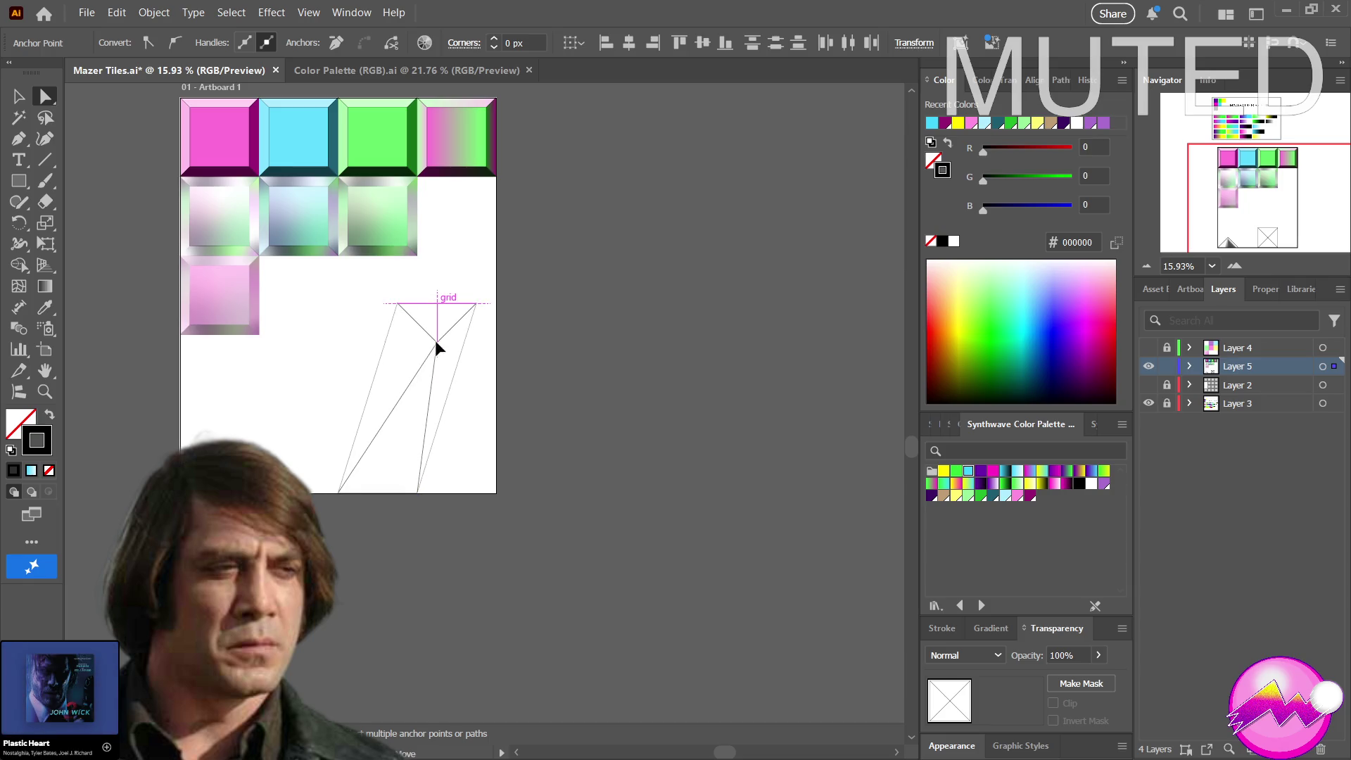
pyautogui.hotkey('ctrl', 'z')
# Select the whole crossed frame and move it into the empty slot beside the green tile
pyautogui.click(21, 98)
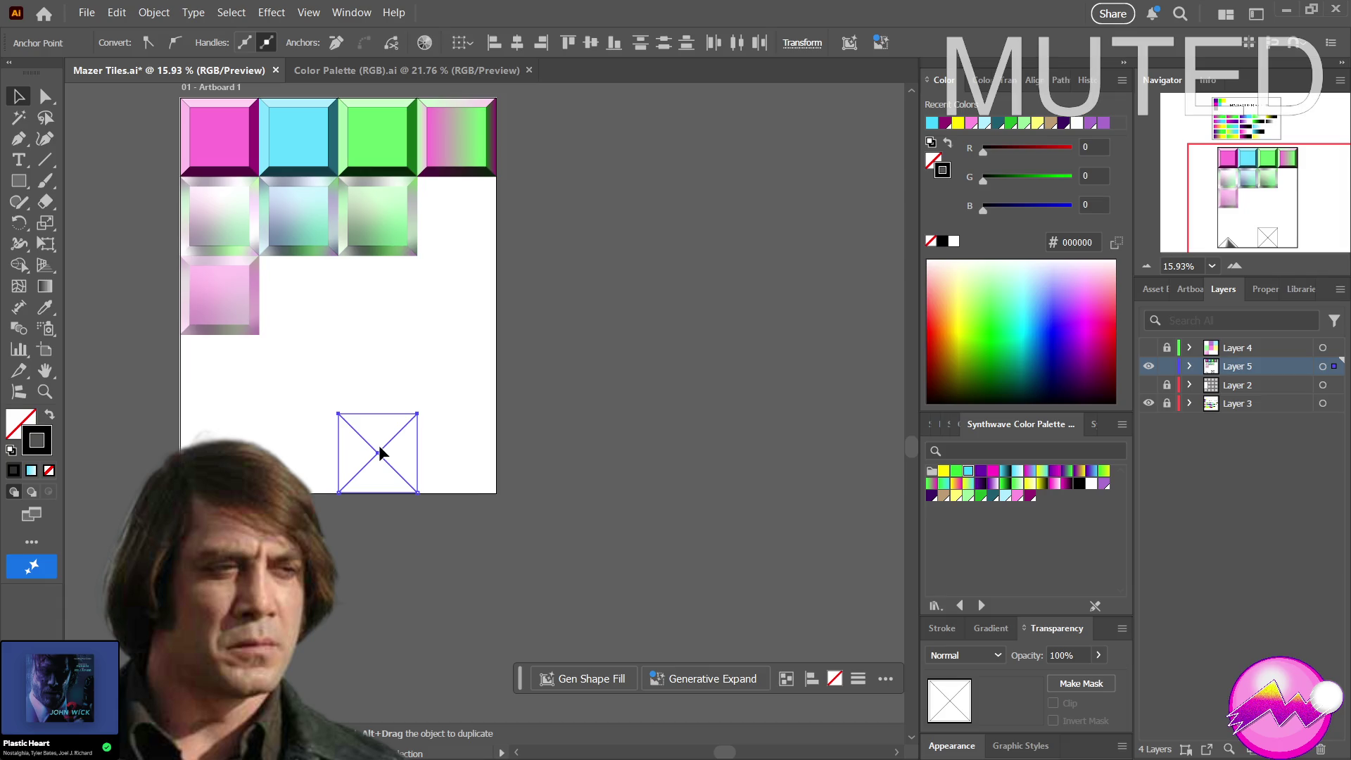
pyautogui.moveTo(380, 451); pyautogui.dragTo(450, 325)
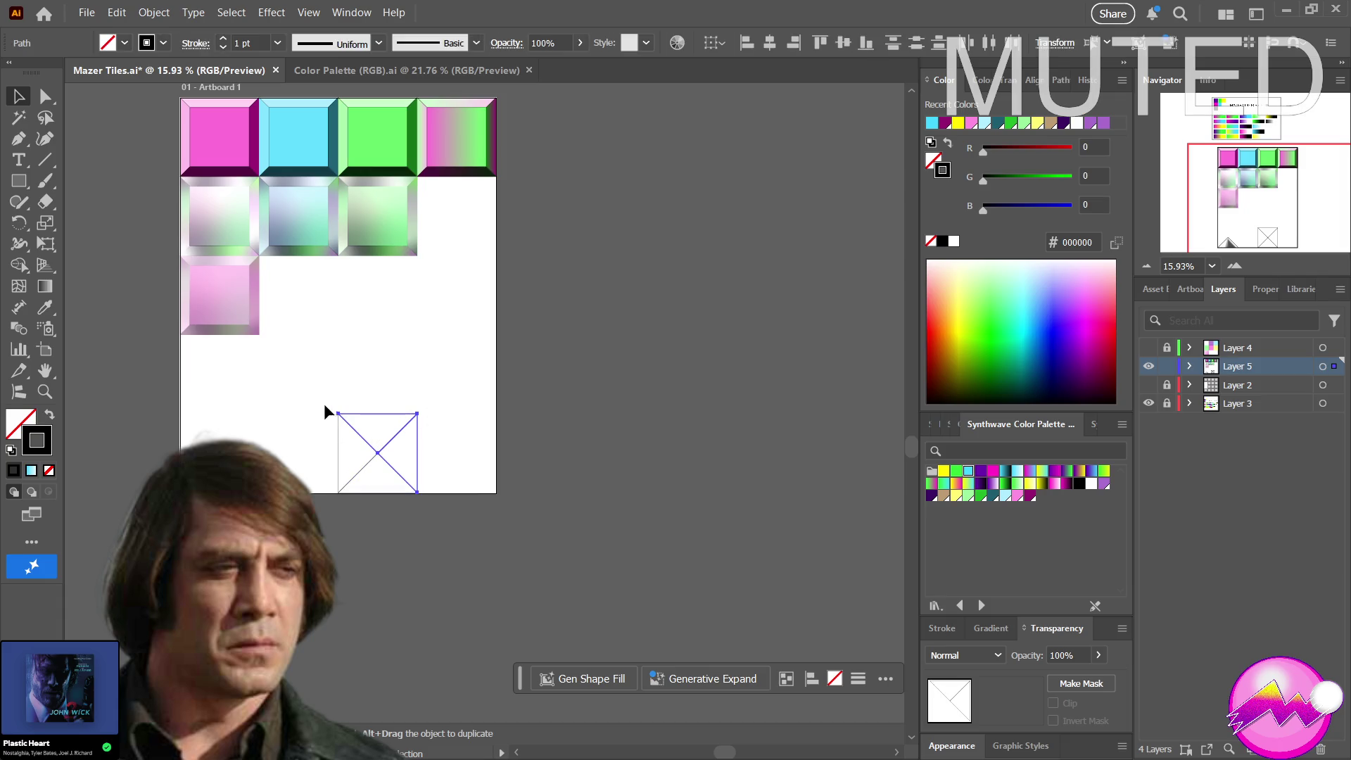
pyautogui.moveTo(324, 392); pyautogui.dragTo(396, 504)
pyautogui.moveTo(377, 458); pyautogui.dragTo(461, 233)
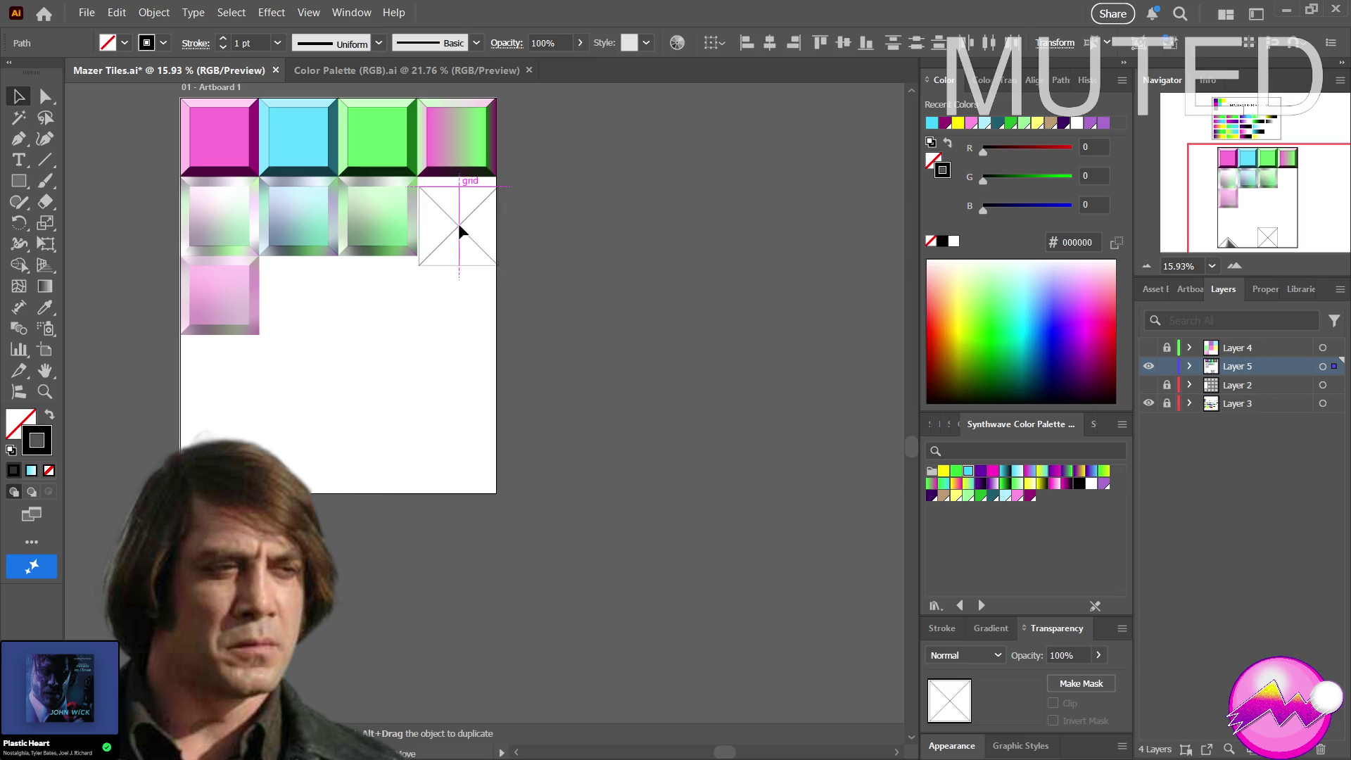
pyautogui.moveTo(459, 226)
pyautogui.mouseDown()
pyautogui.moveTo(455, 216)
pyautogui.moveTo(642, 224)
pyautogui.moveTo(763, 311)
pyautogui.mouseUp()
# Zoom in around the crossed tile in its new slot
pyautogui.press('z')
pyautogui.hotkey('ctrl', 'shift', 'a')
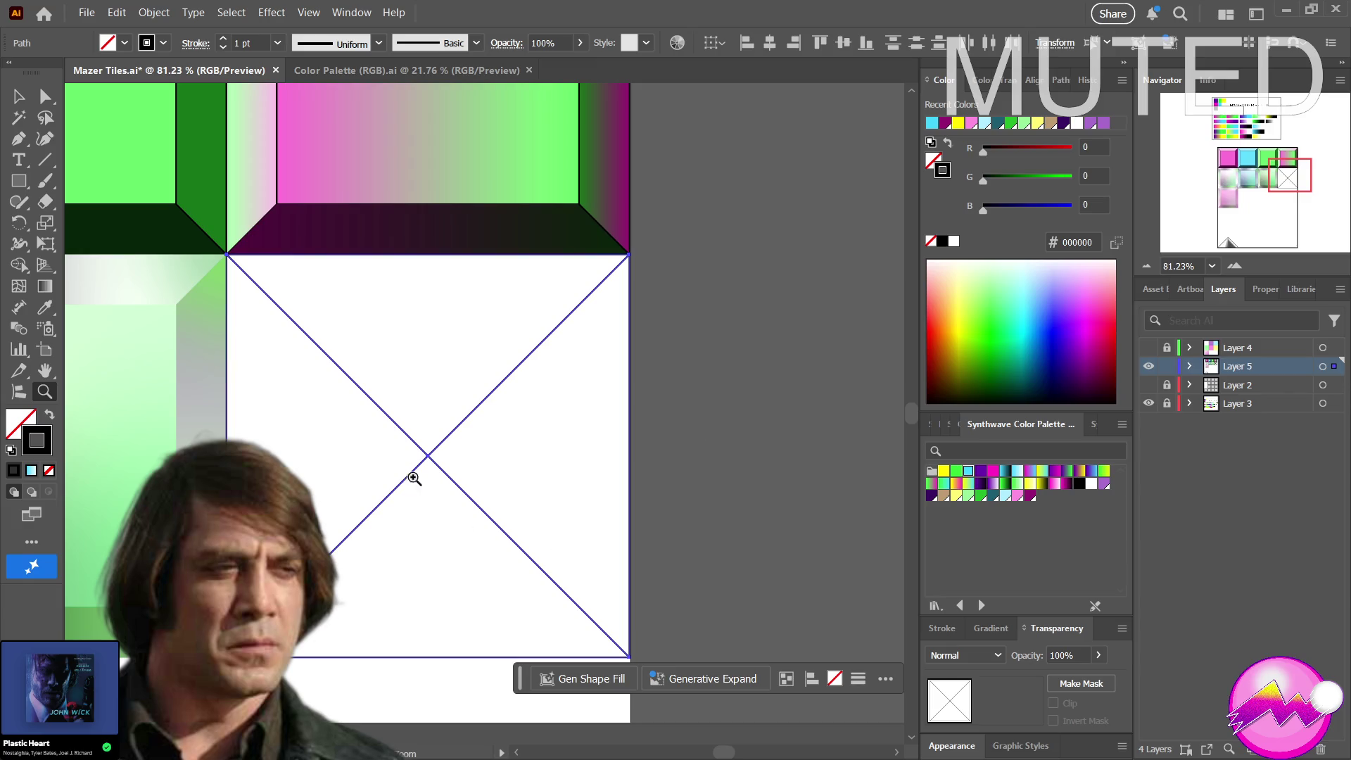
pyautogui.moveTo(426, 447)
pyautogui.mouseDown()
pyautogui.moveTo(510, 453)
pyautogui.moveTo(425, 453)
pyautogui.mouseUp()
pyautogui.hotkey('ctrl', 'z')
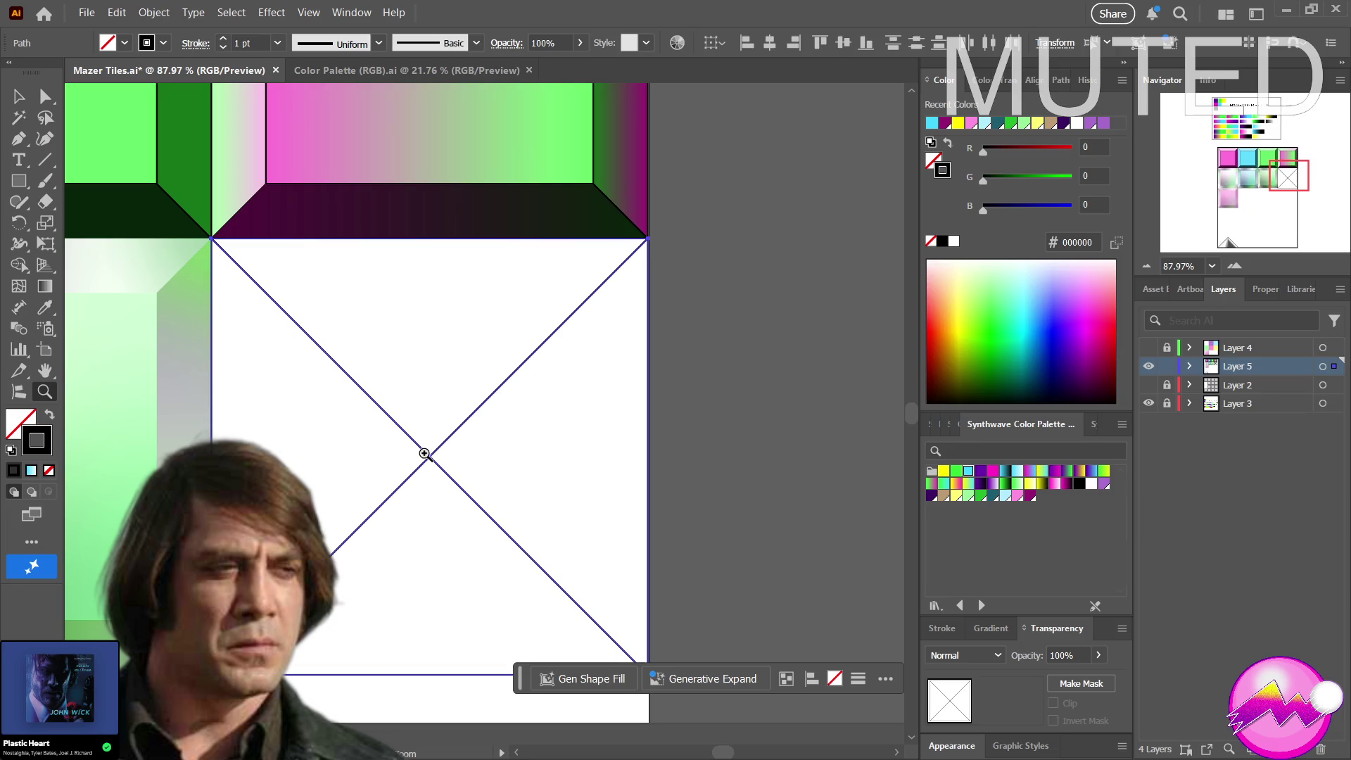
pyautogui.press('a')
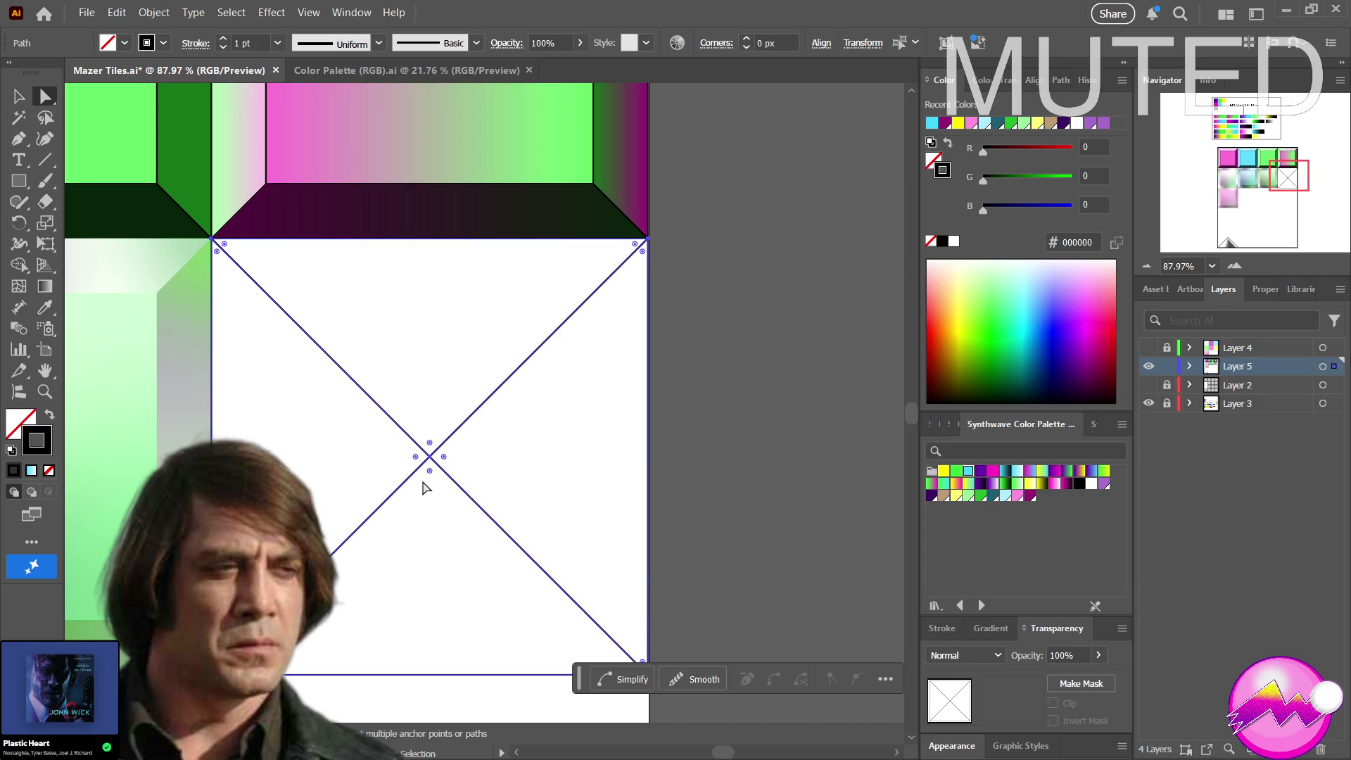
# Zoom out over the tile grid and trial-sample the light-blue tile colour, then reset the fill to none
pyautogui.click(389, 449)
pyautogui.press('z')
pyautogui.moveTo(390, 450); pyautogui.dragTo(62, 478)
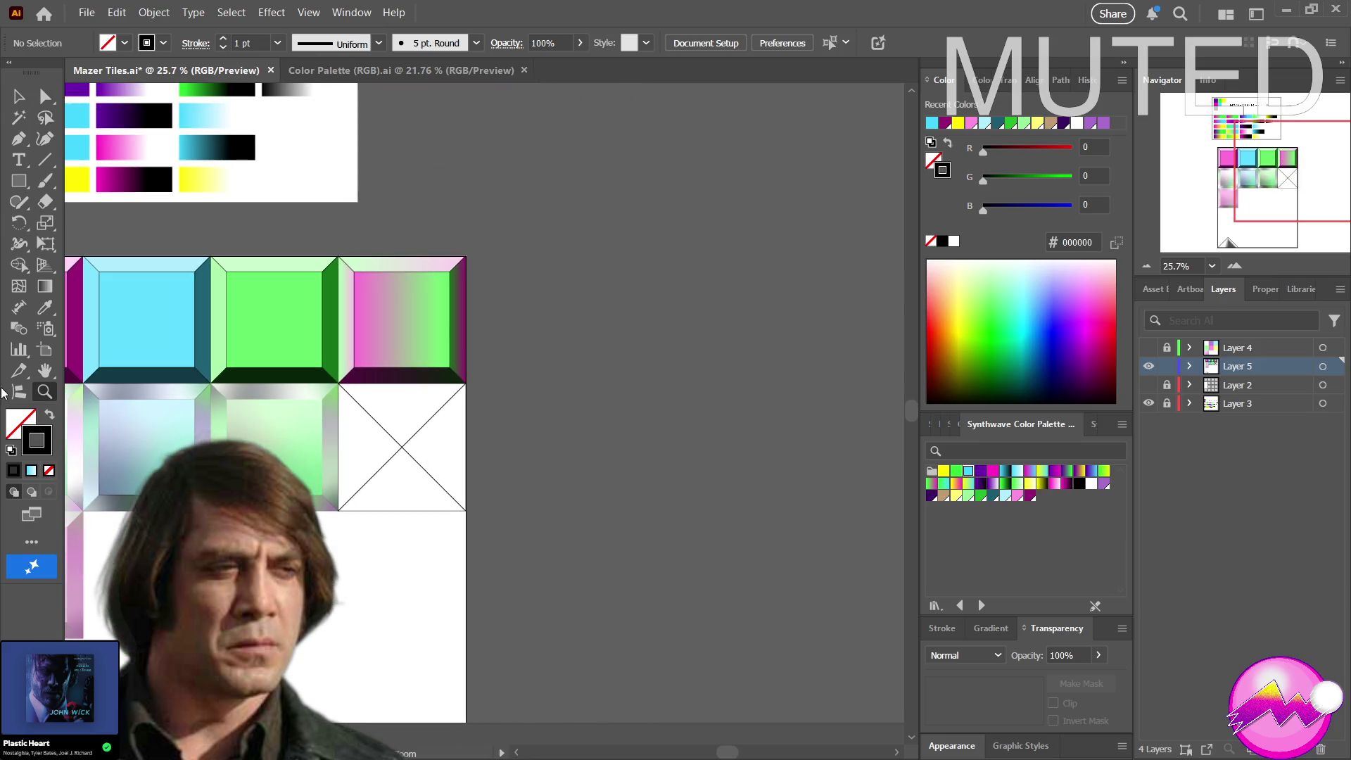
pyautogui.press('v')
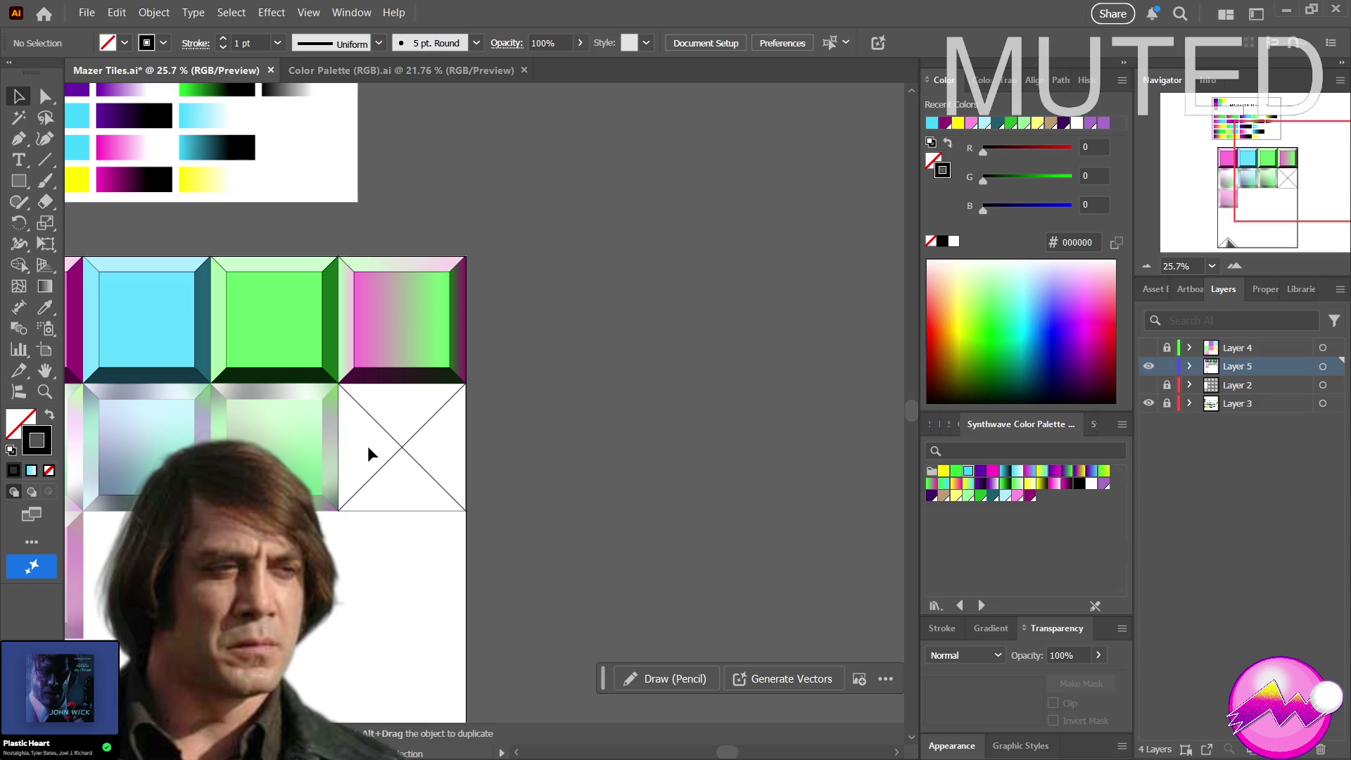
pyautogui.press('a')
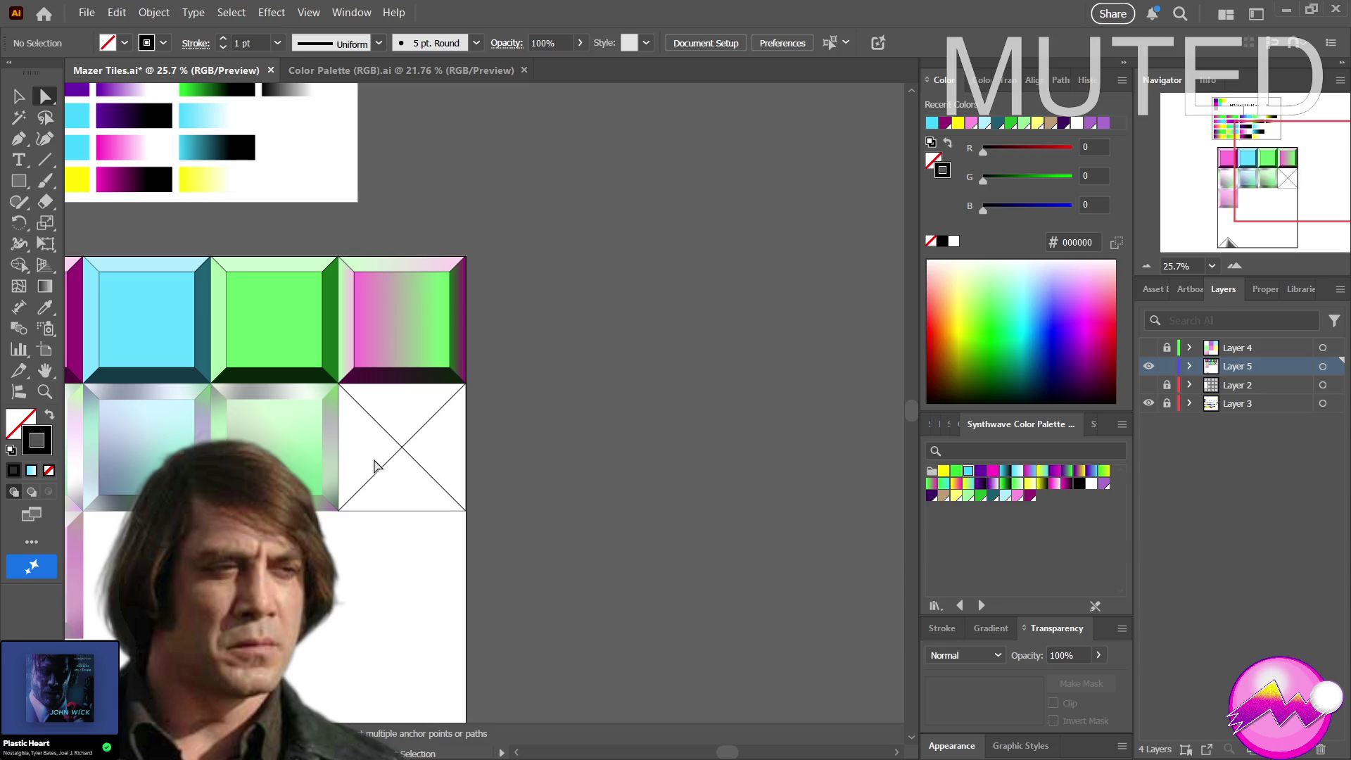
pyautogui.press('v')
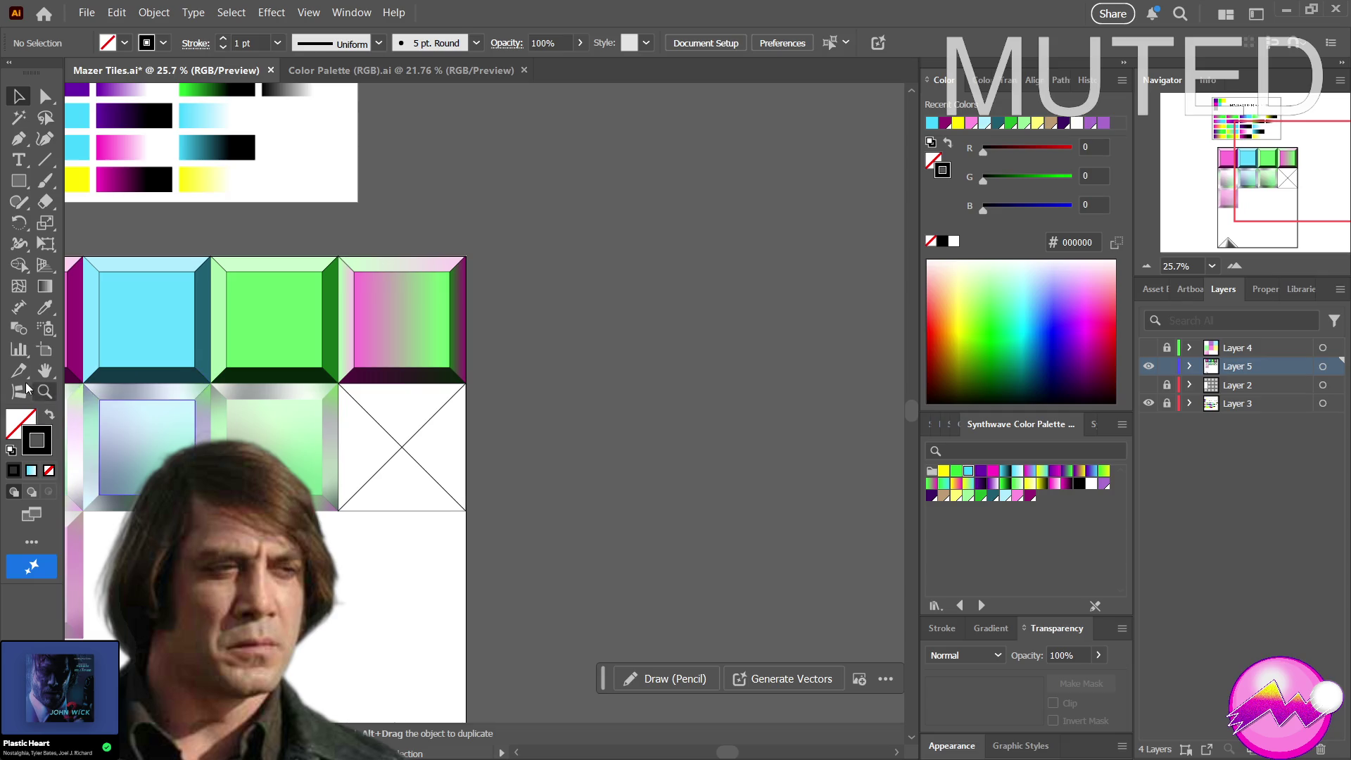
pyautogui.click(22, 423)
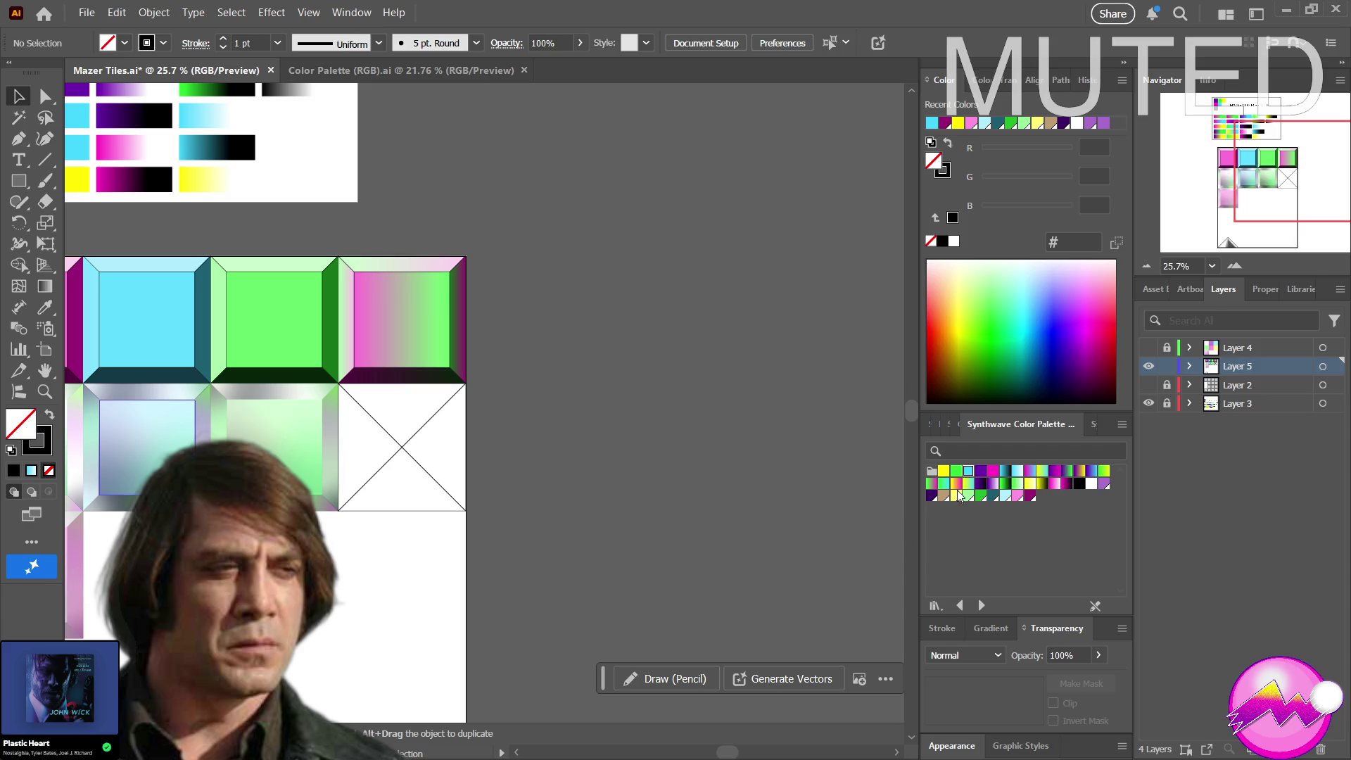
pyautogui.moveTo(959, 486); pyautogui.dragTo(111, 321)
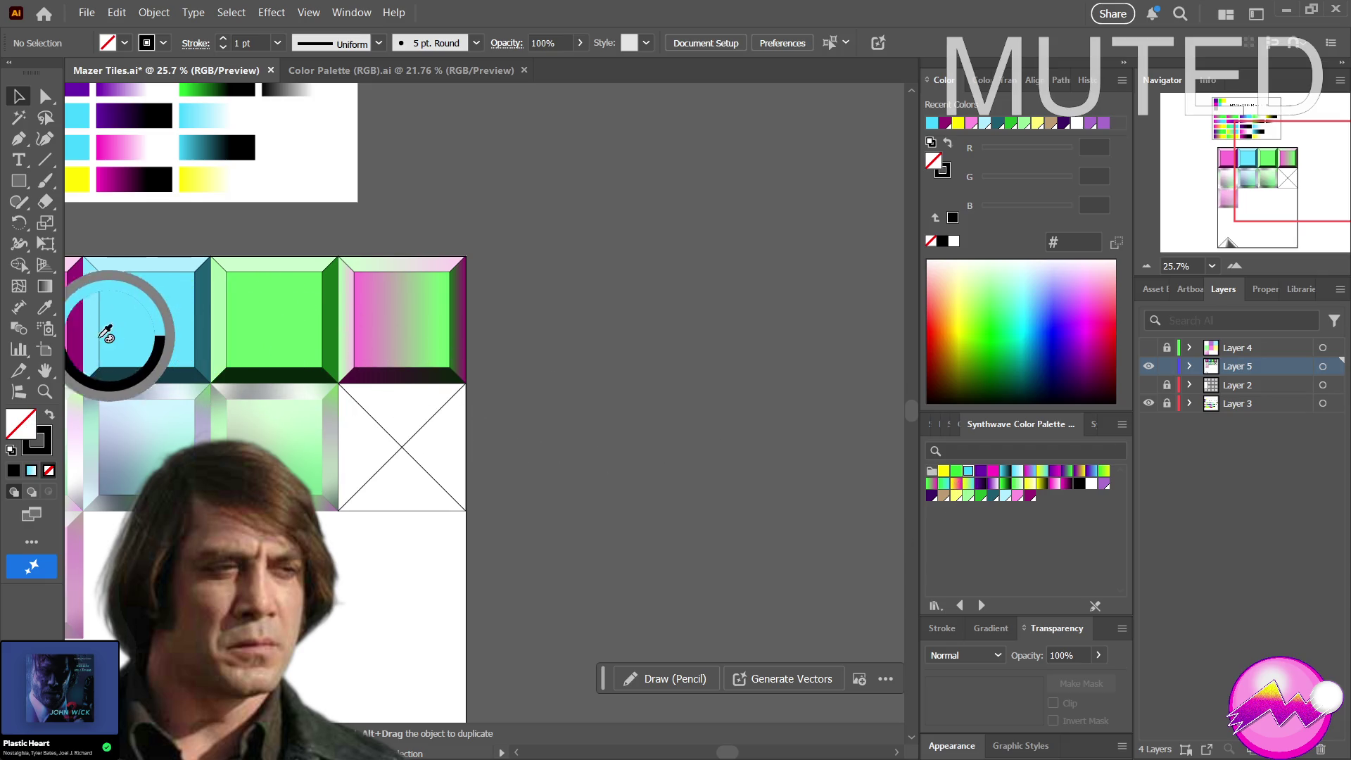
pyautogui.moveTo(111, 321); pyautogui.dragTo(112, 329)
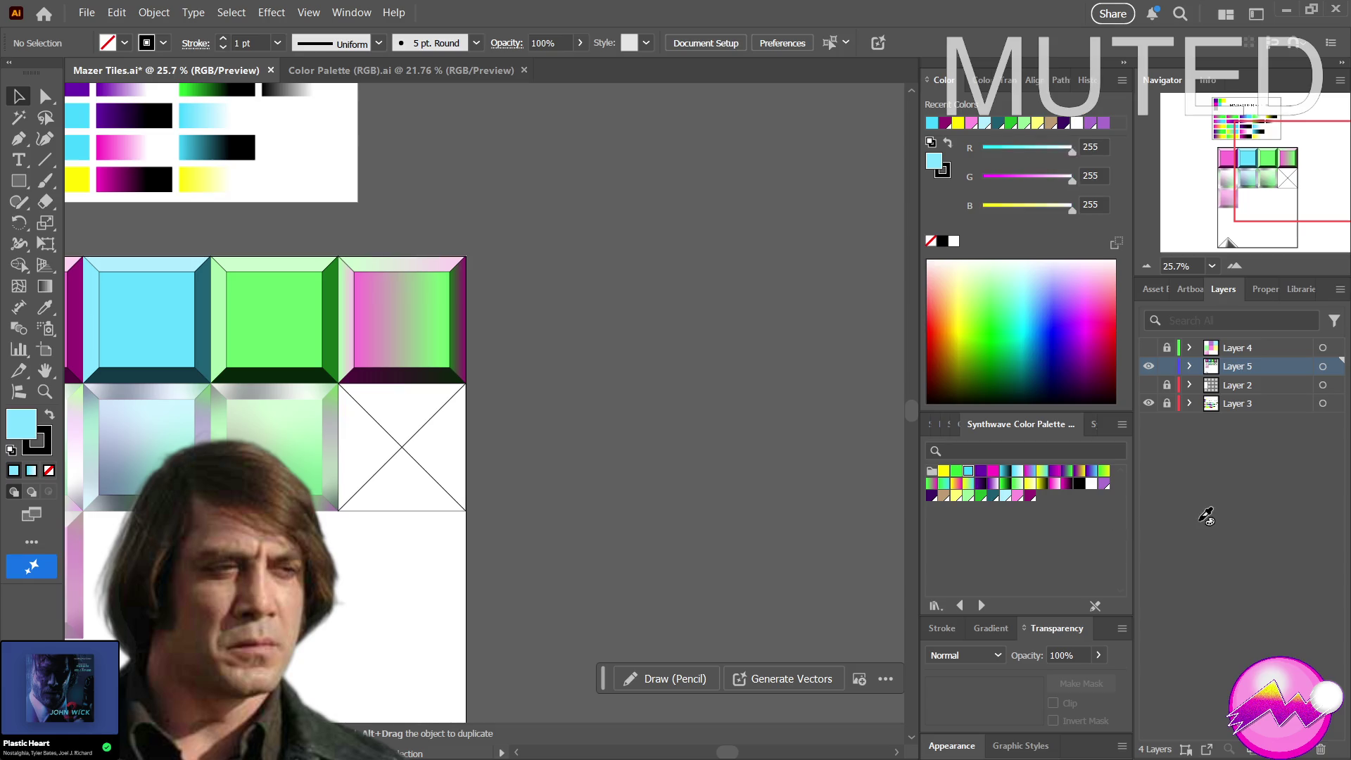
pyautogui.press('/')
# Select the crossed frame and eyedropper the cyan tile's colour as its solid fill
pyautogui.press('a')
pyautogui.press('v')
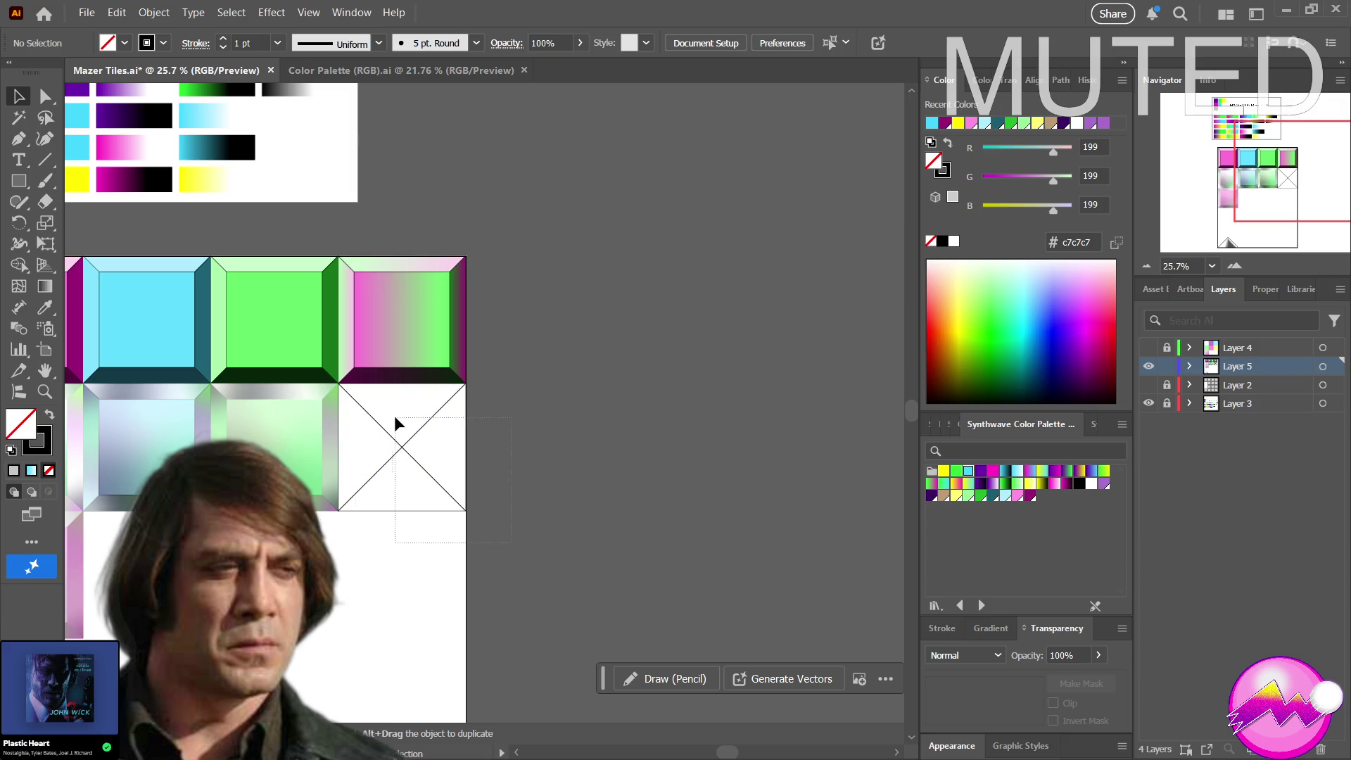
pyautogui.click(369, 417)
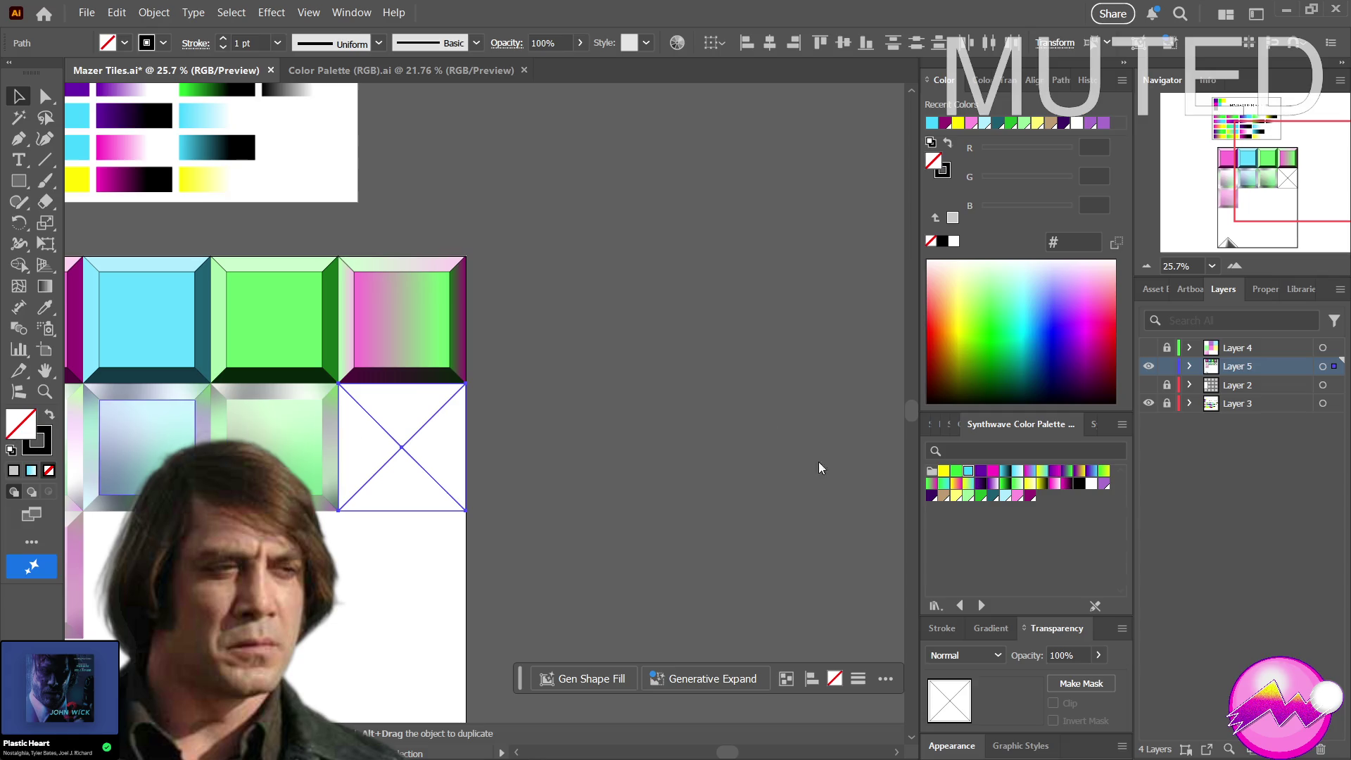
pyautogui.press(',')
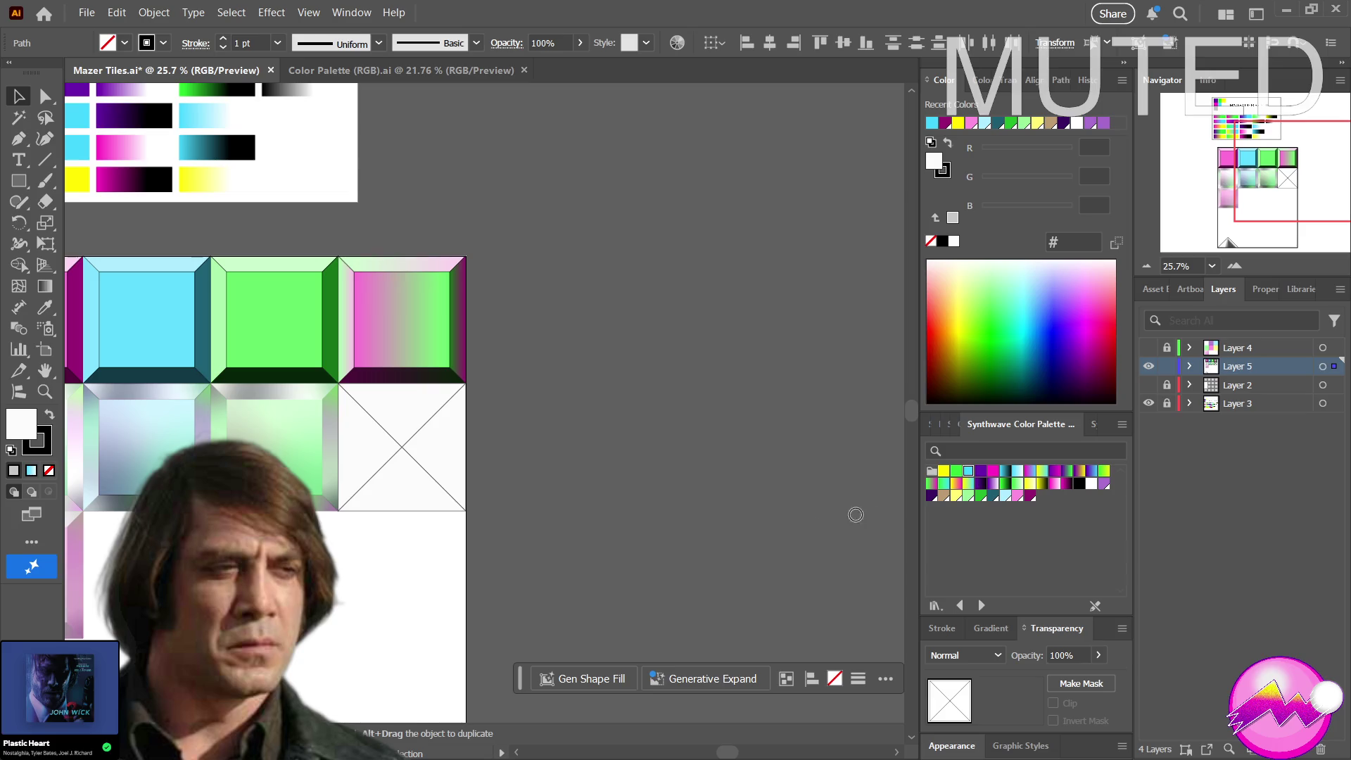
pyautogui.press('i')
pyautogui.click(192, 341)
# Recolour the left triangle lighter blue and the top triangle pale cyan, then select the bottom triangle
pyautogui.press('a')
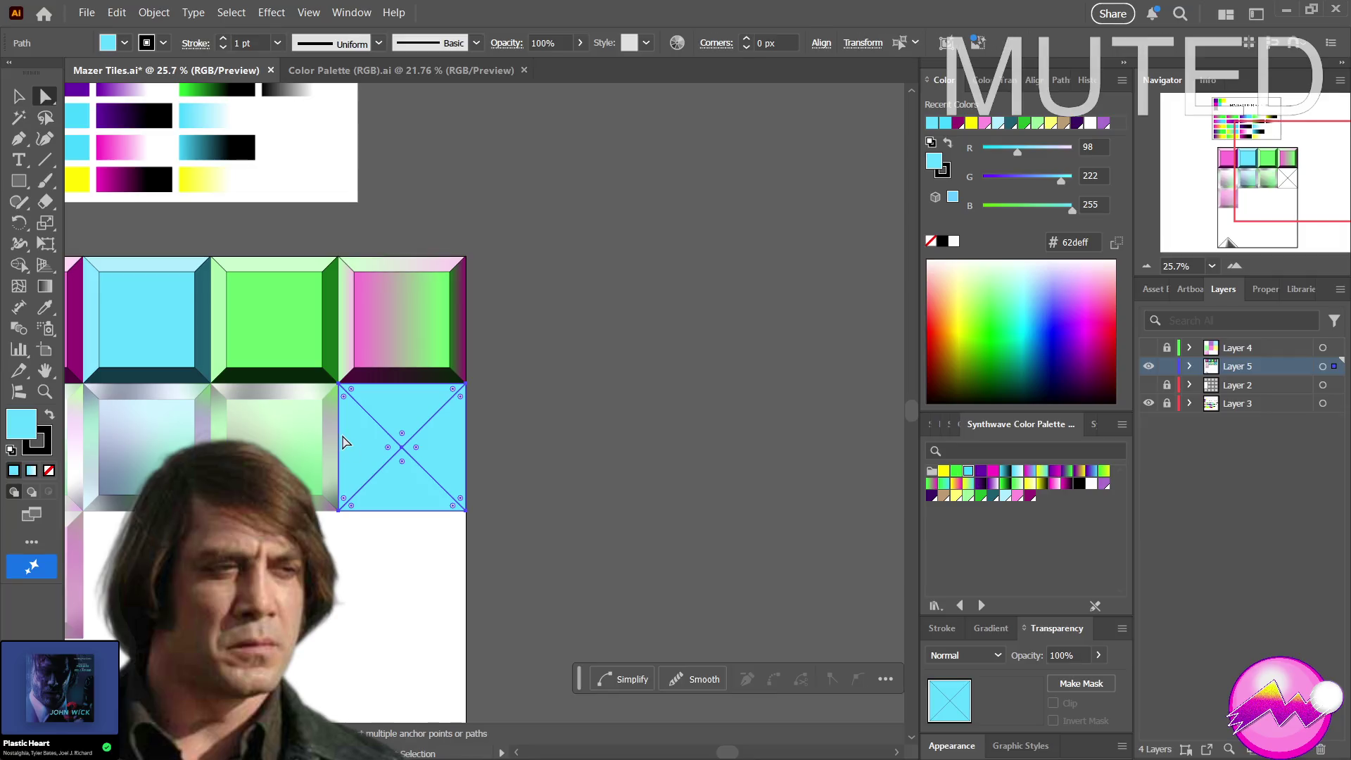
pyautogui.click(347, 434)
pyautogui.click(362, 444)
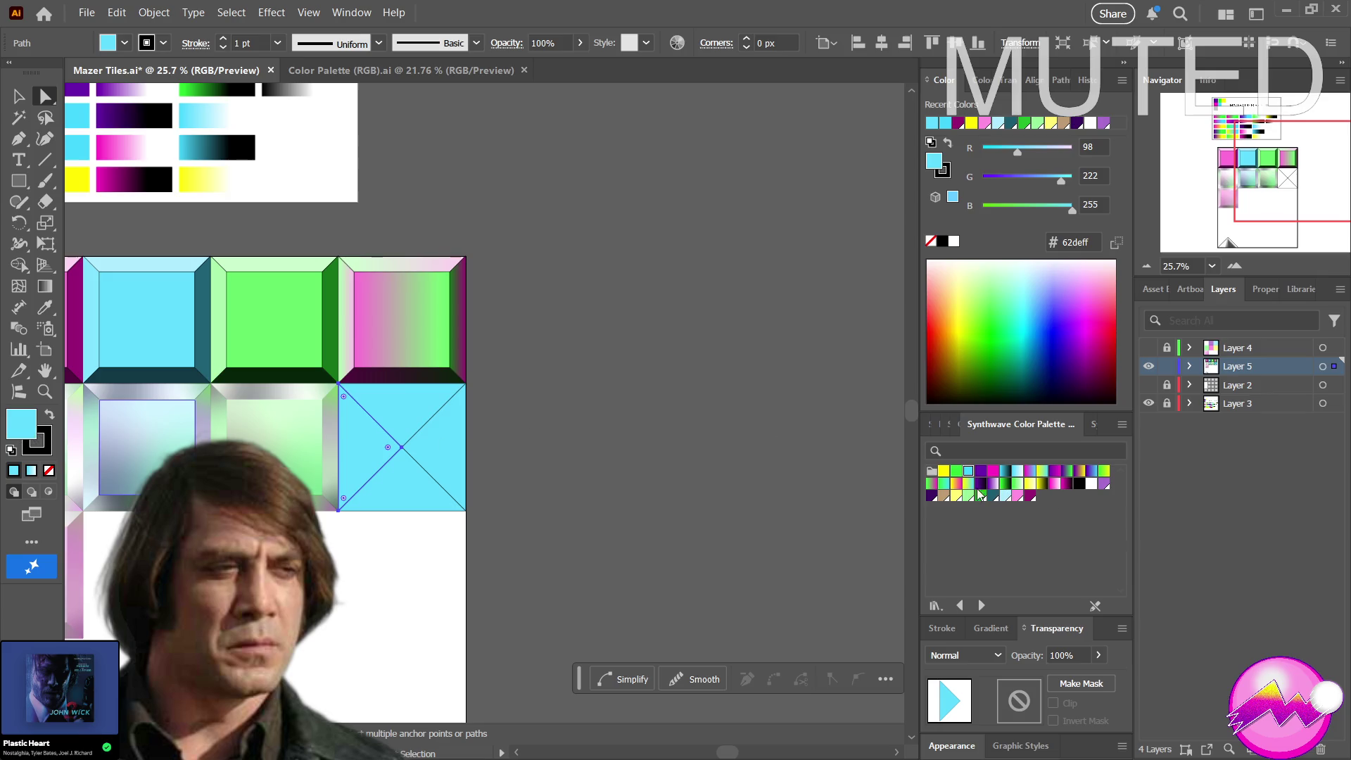
pyautogui.moveTo(349, 425); pyautogui.dragTo(98, 311)
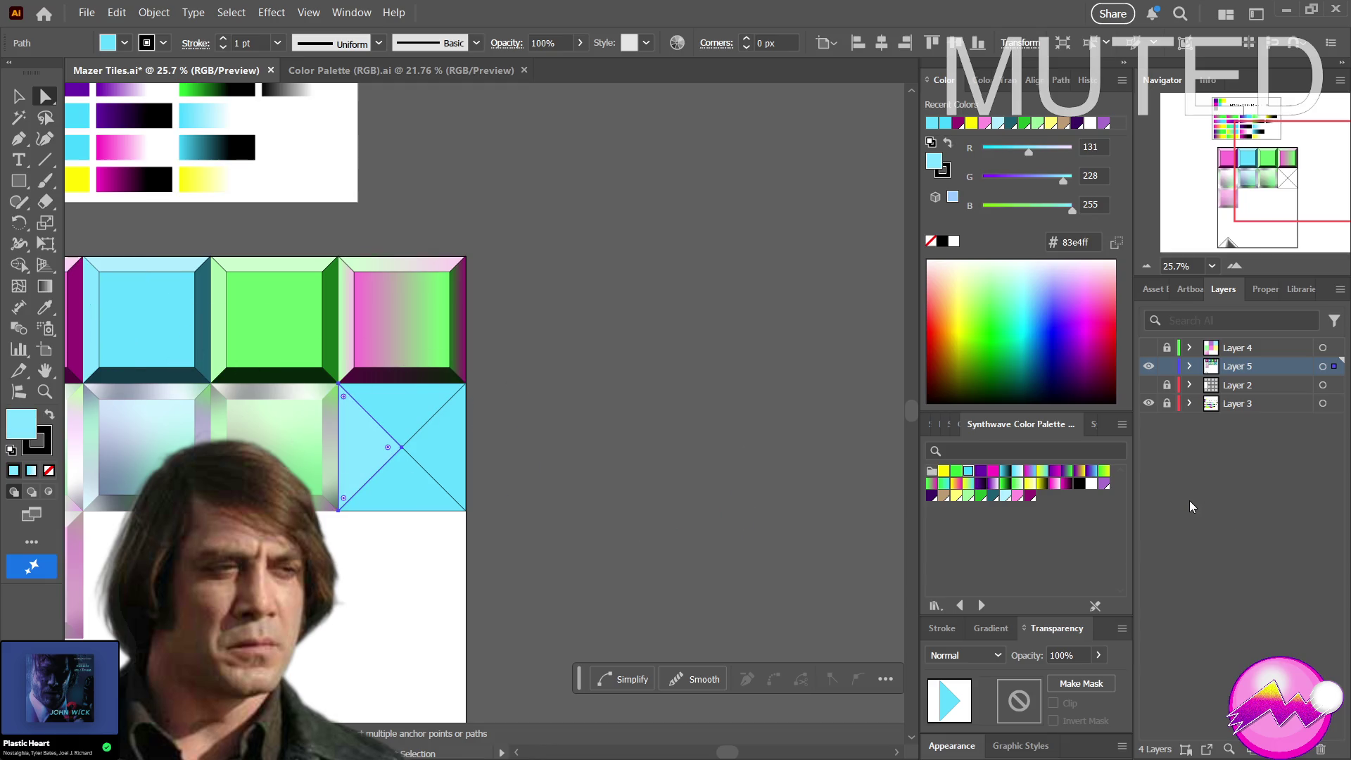
pyautogui.click(392, 407)
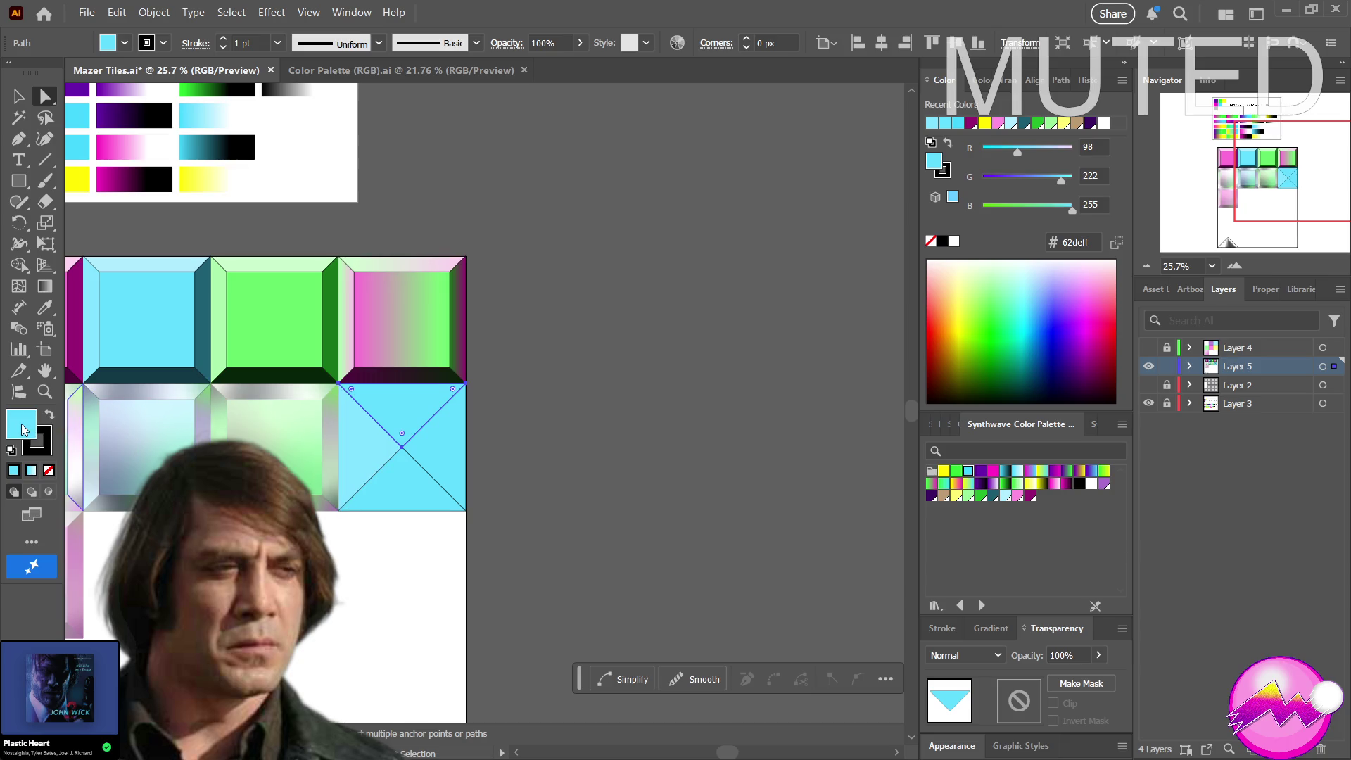
pyautogui.moveTo(654, 415); pyautogui.dragTo(176, 263)
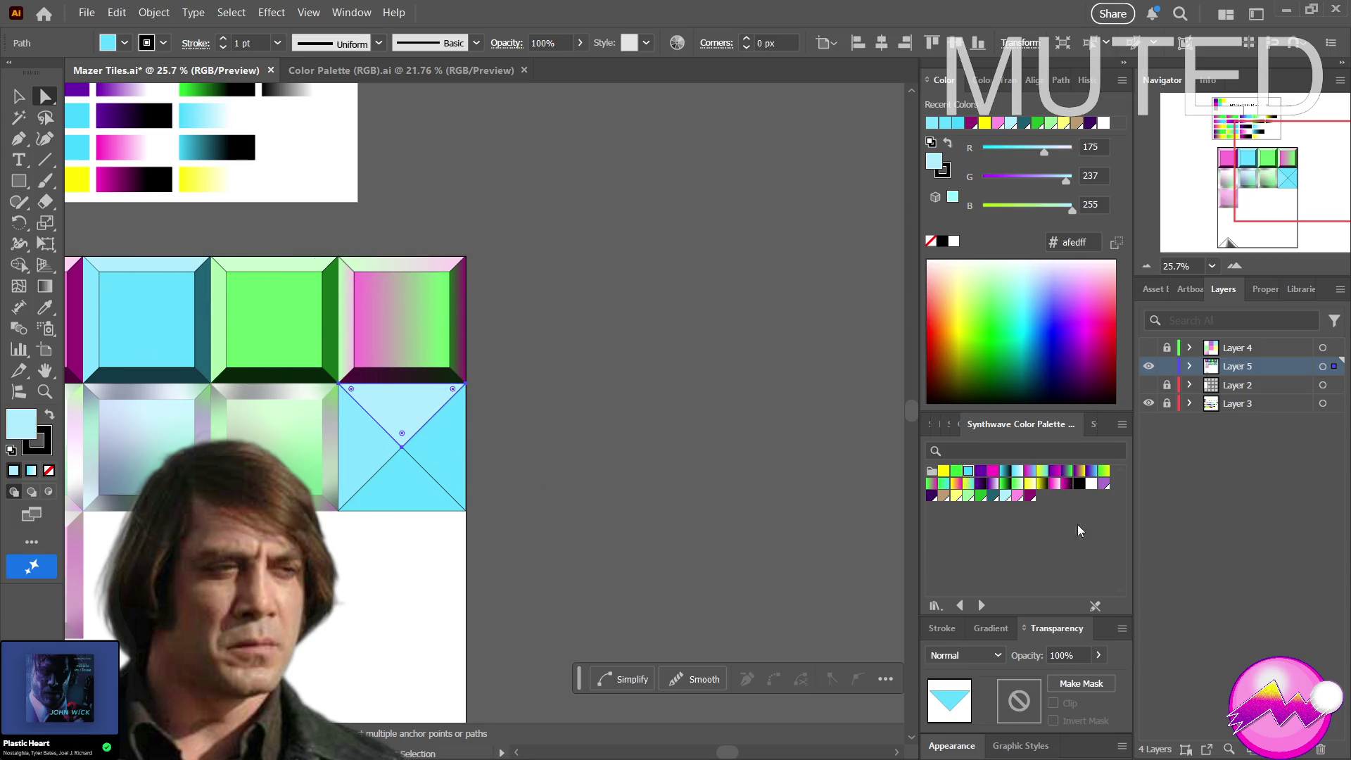
pyautogui.click(401, 500)
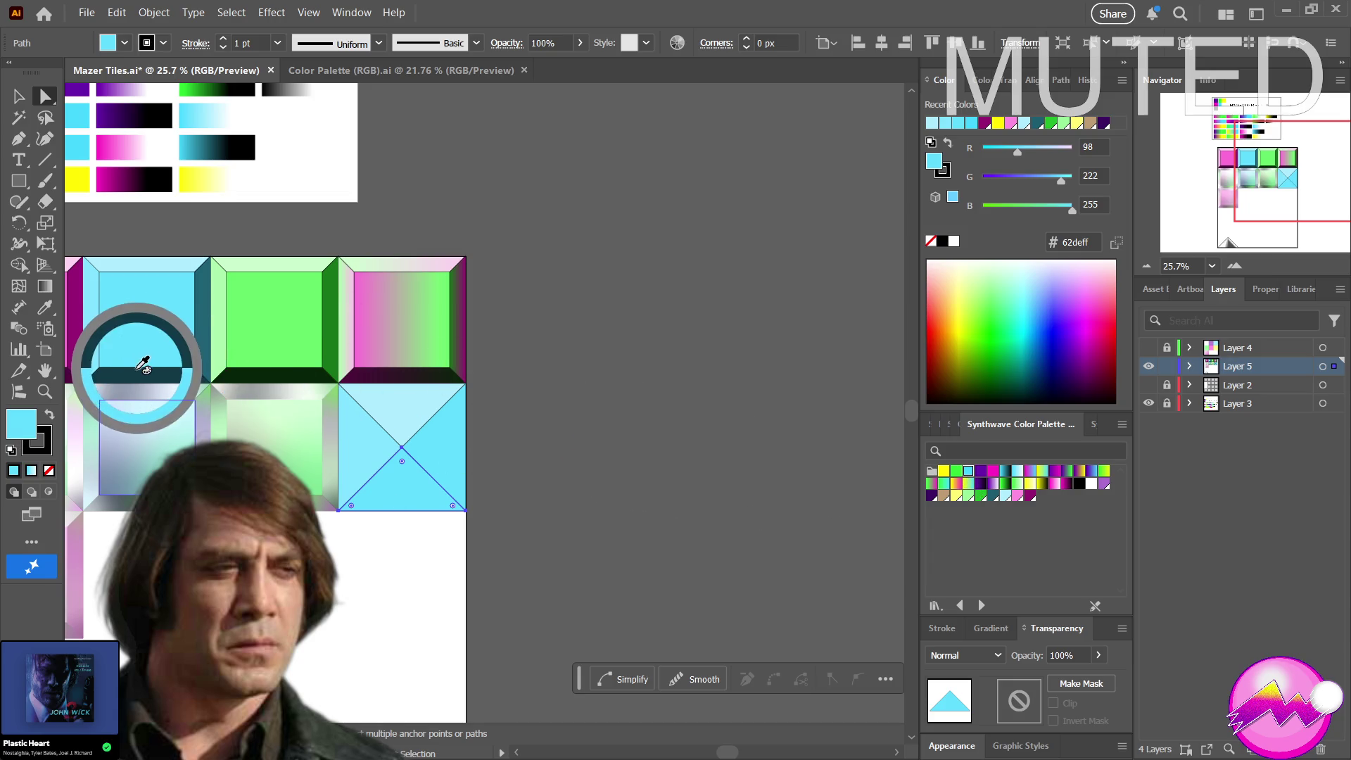
# Eyedropper dark teal onto the bottom triangle and medium teal onto the right triangle, then zoom out
pyautogui.click(1026, 483)
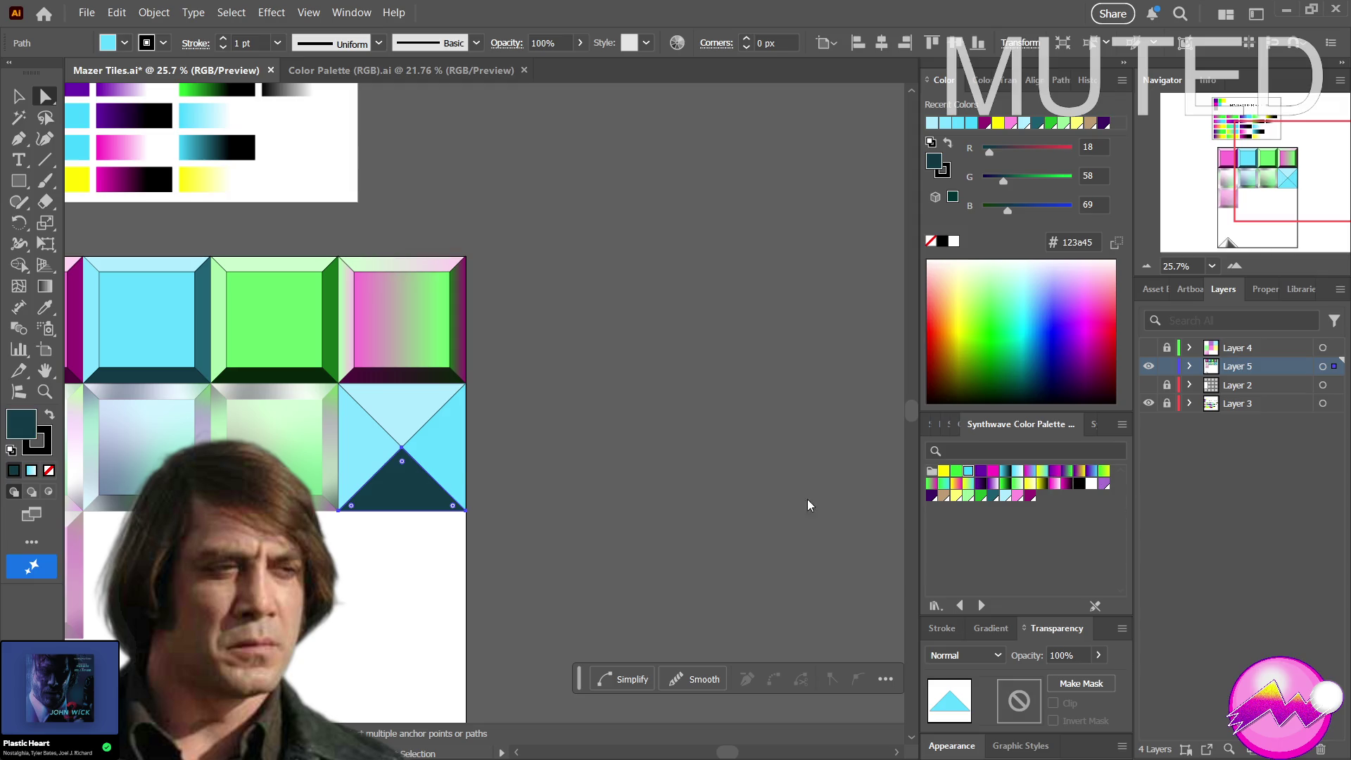
pyautogui.click(427, 459)
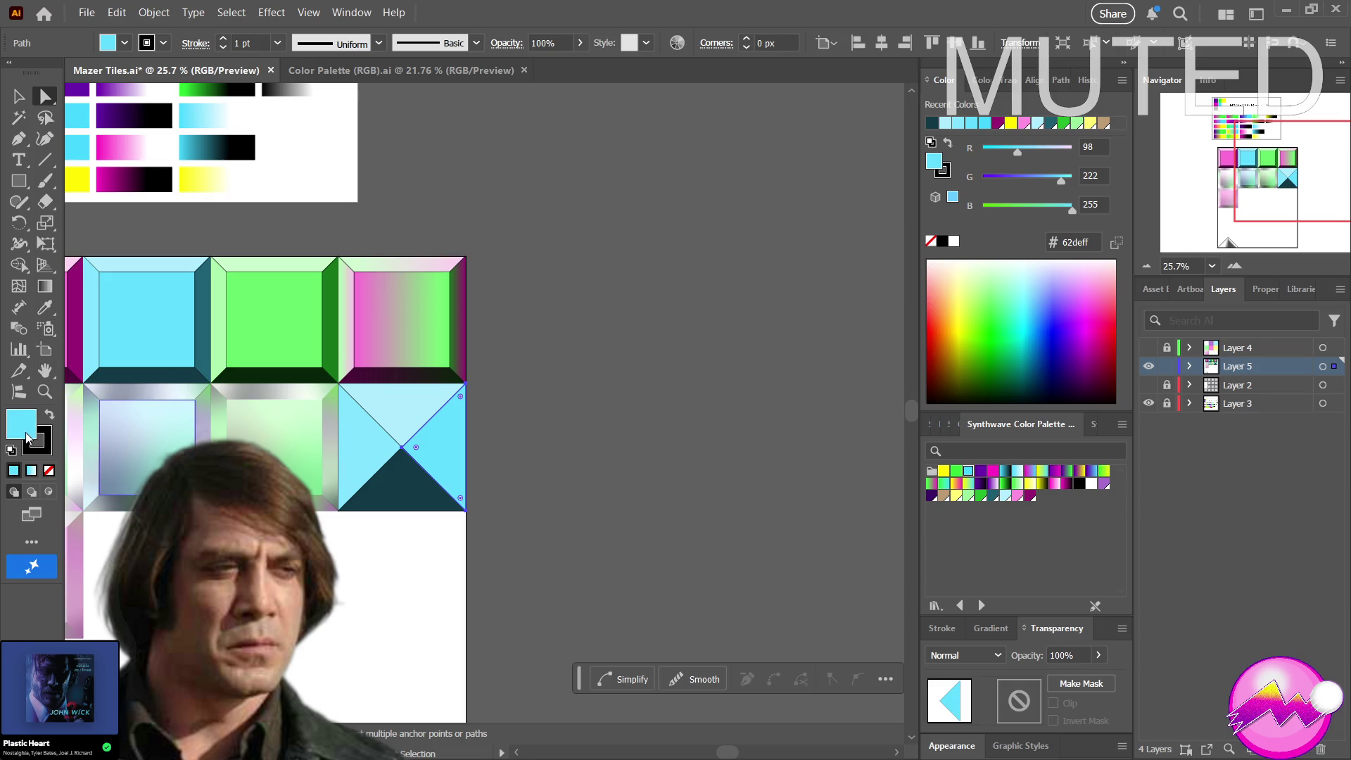
pyautogui.press('i')
pyautogui.moveTo(235, 318); pyautogui.dragTo(212, 336)
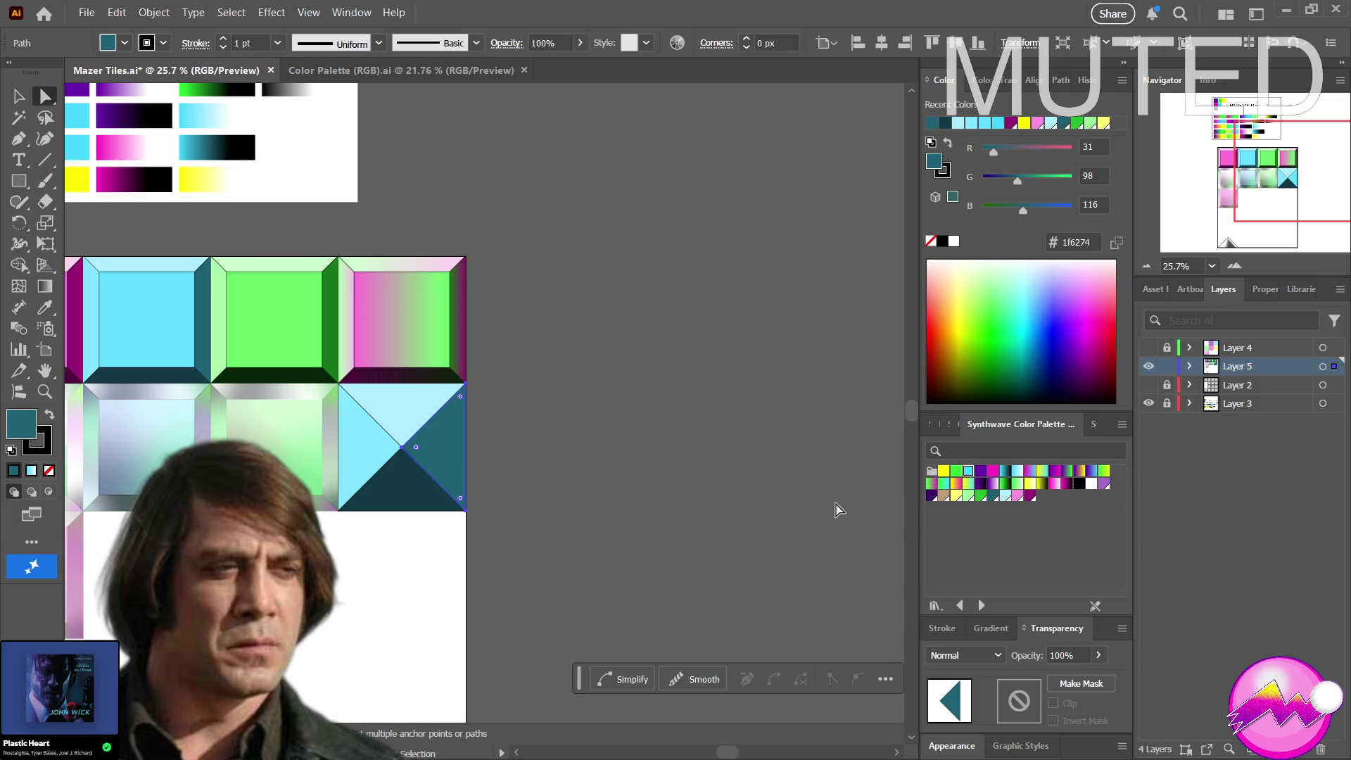
pyautogui.press('z')
pyautogui.moveTo(748, 489)
pyautogui.mouseDown()
pyautogui.moveTo(424, 492)
pyautogui.moveTo(642, 474)
pyautogui.mouseUp()
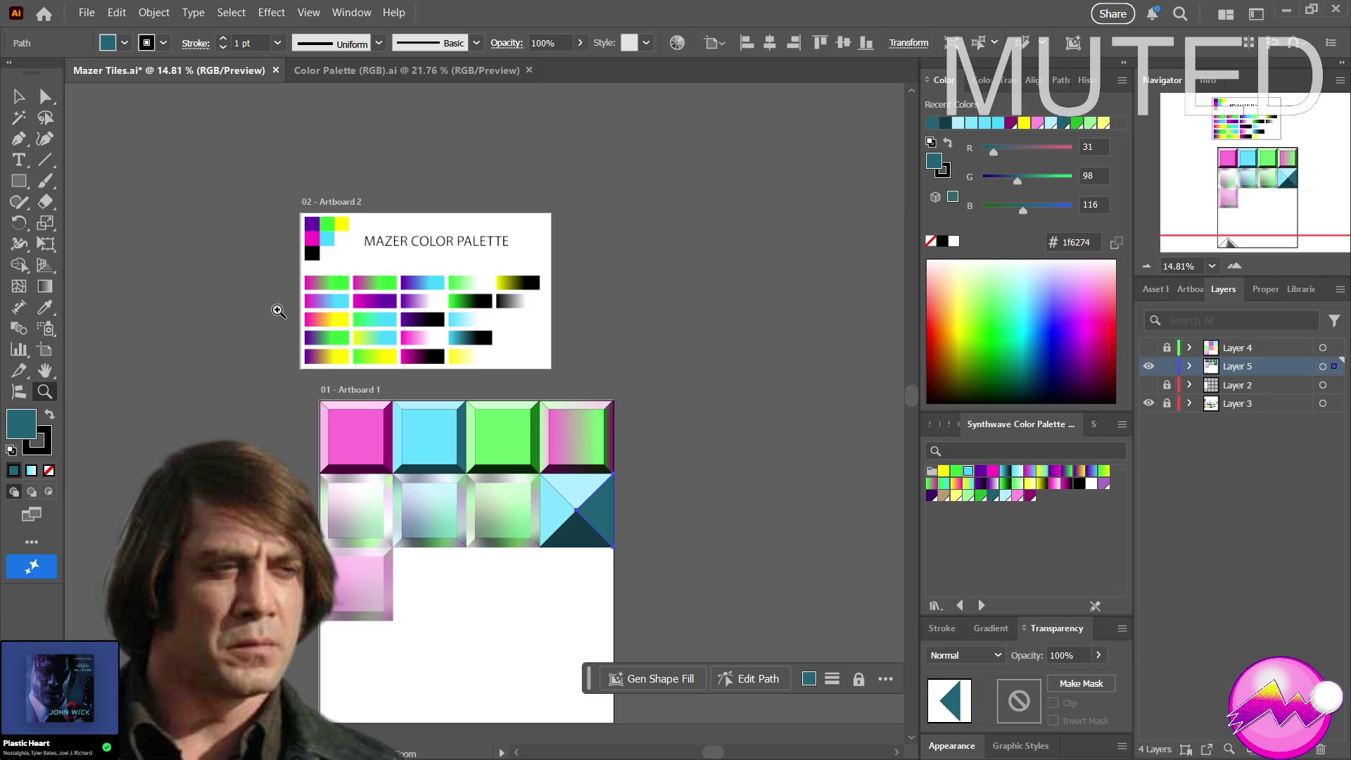
pyautogui.click(20, 98)
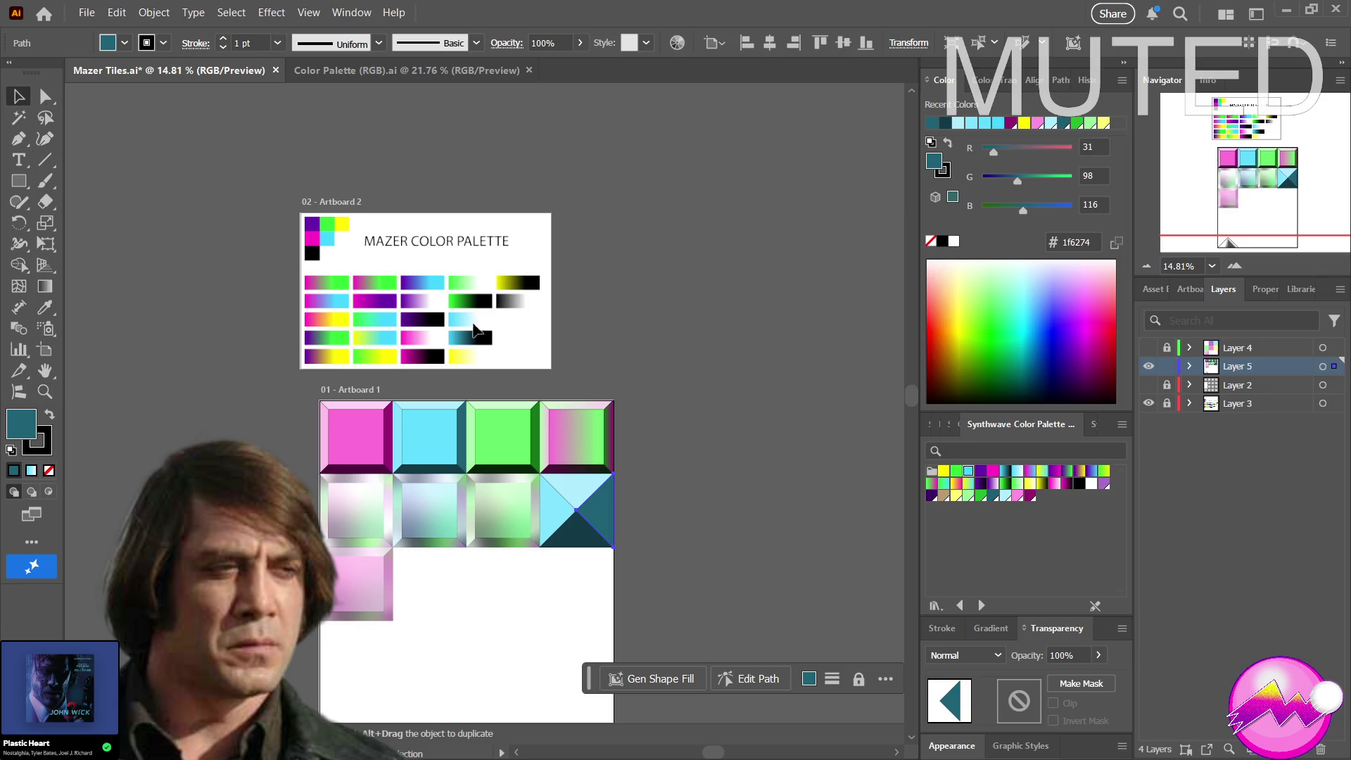
pyautogui.press('z')
pyautogui.moveTo(357, 415)
pyautogui.mouseDown()
pyautogui.moveTo(505, 423)
pyautogui.moveTo(460, 422)
pyautogui.mouseUp()
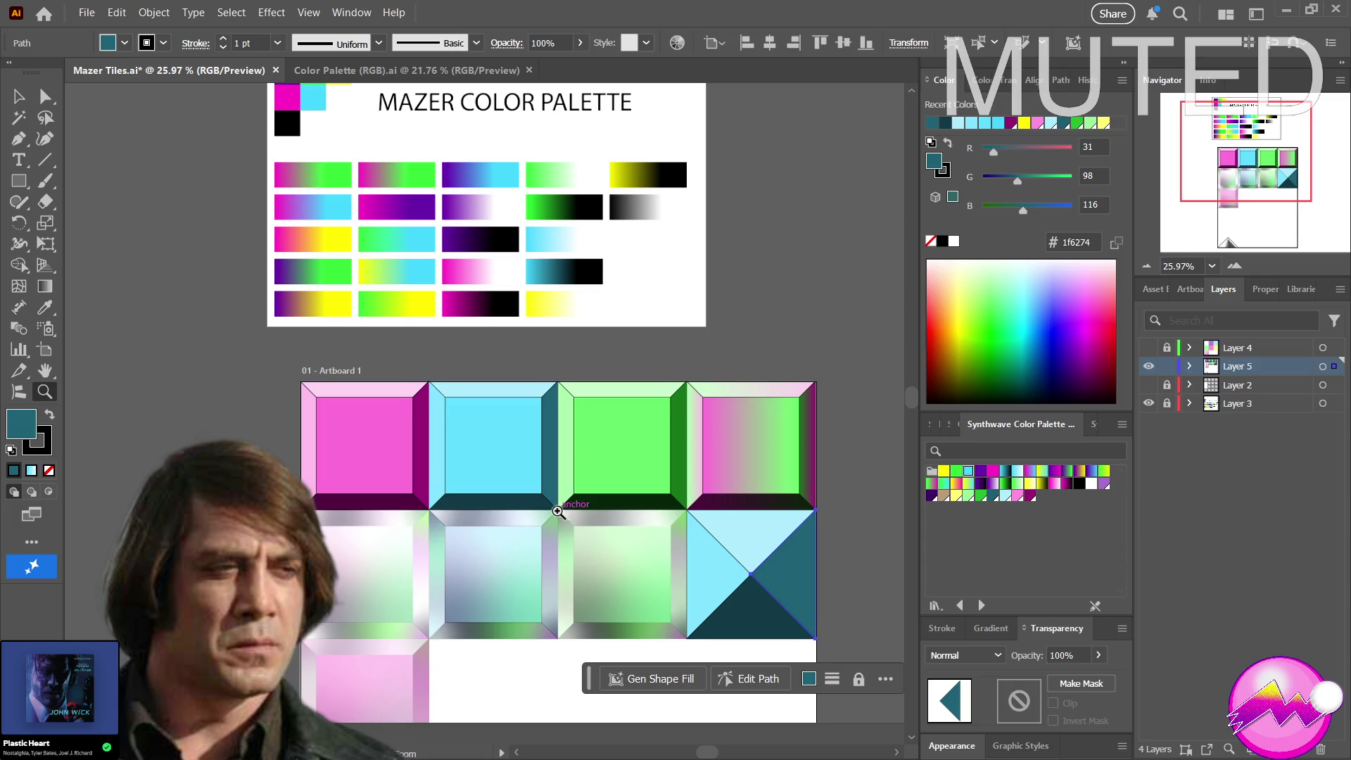
pyautogui.scroll(-2, 546, 506)
pyautogui.scroll(-1, 546, 508)
pyautogui.scroll(-2, 634, 505)
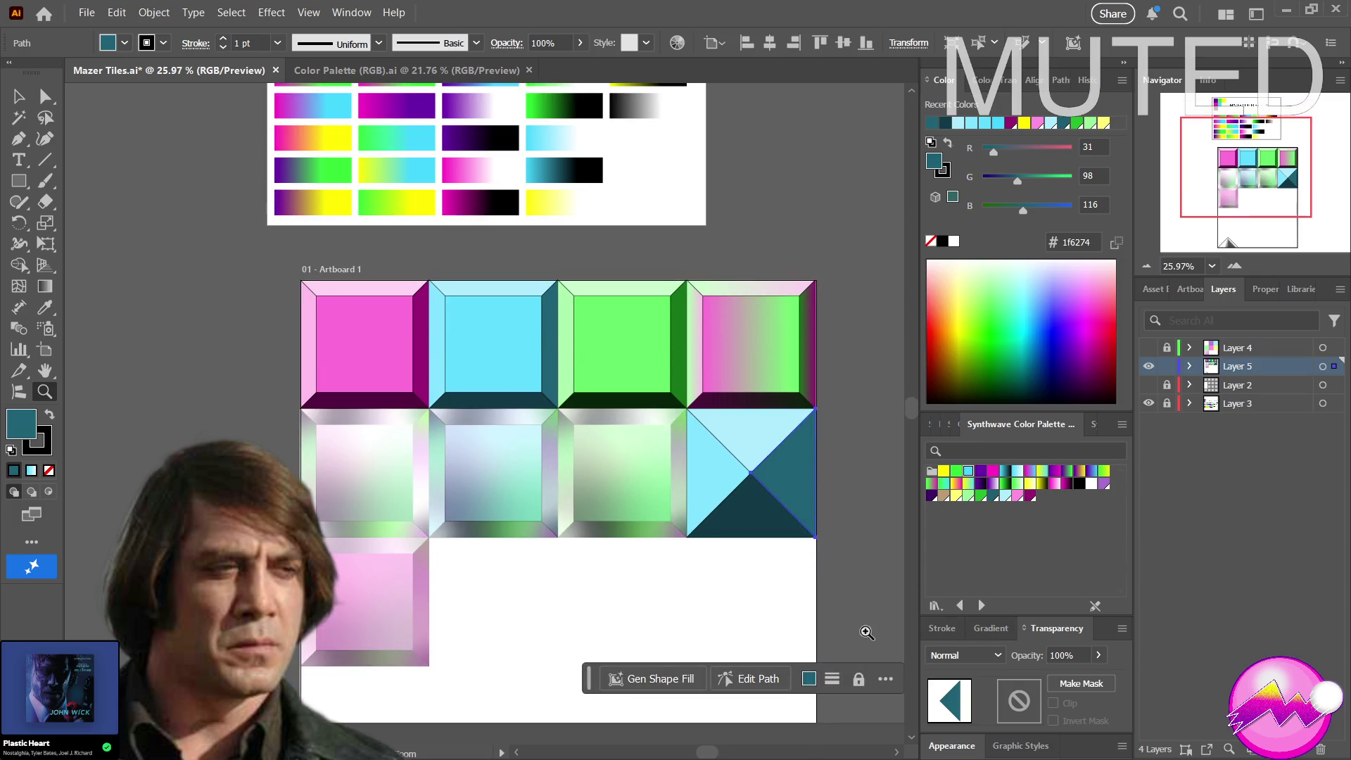
pyautogui.press('a')
pyautogui.moveTo(855, 598); pyautogui.dragTo(701, 403)
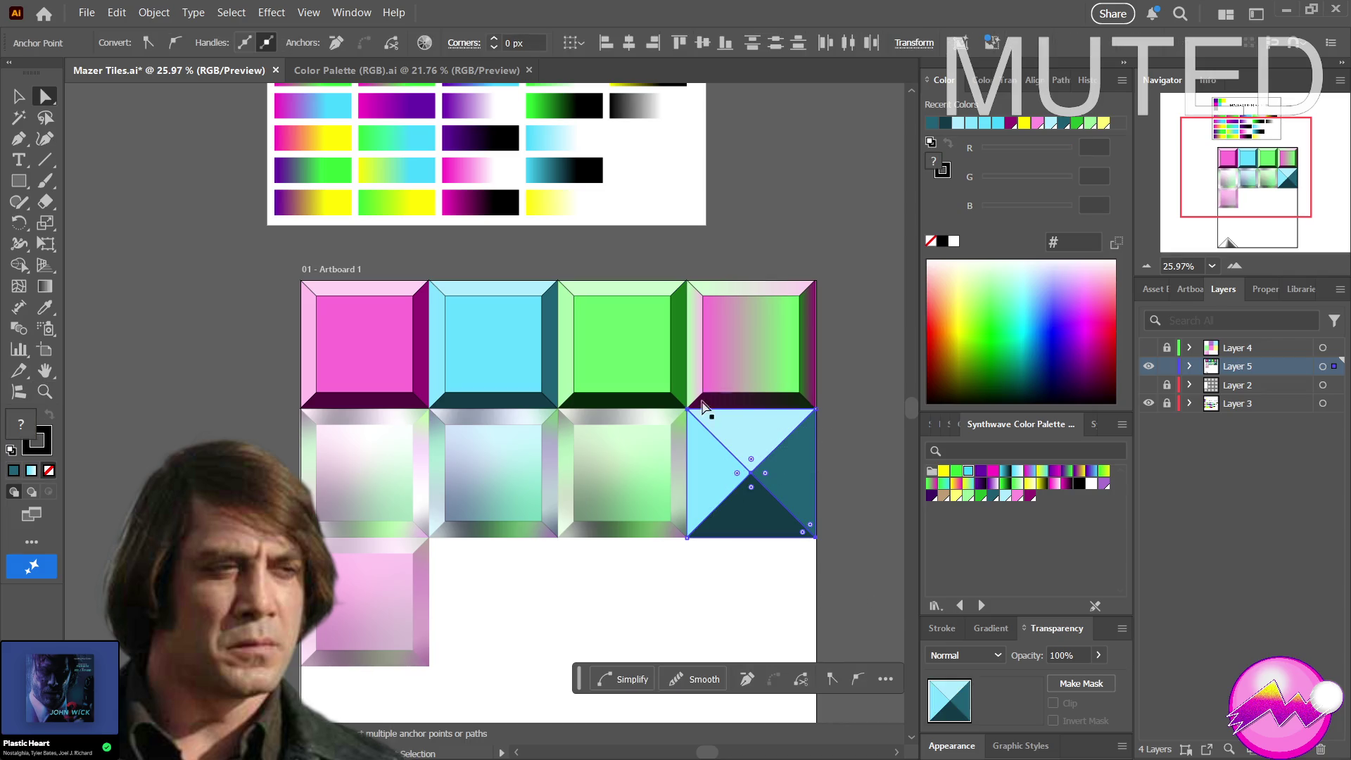
pyautogui.click(352, 268)
pyautogui.click(368, 334)
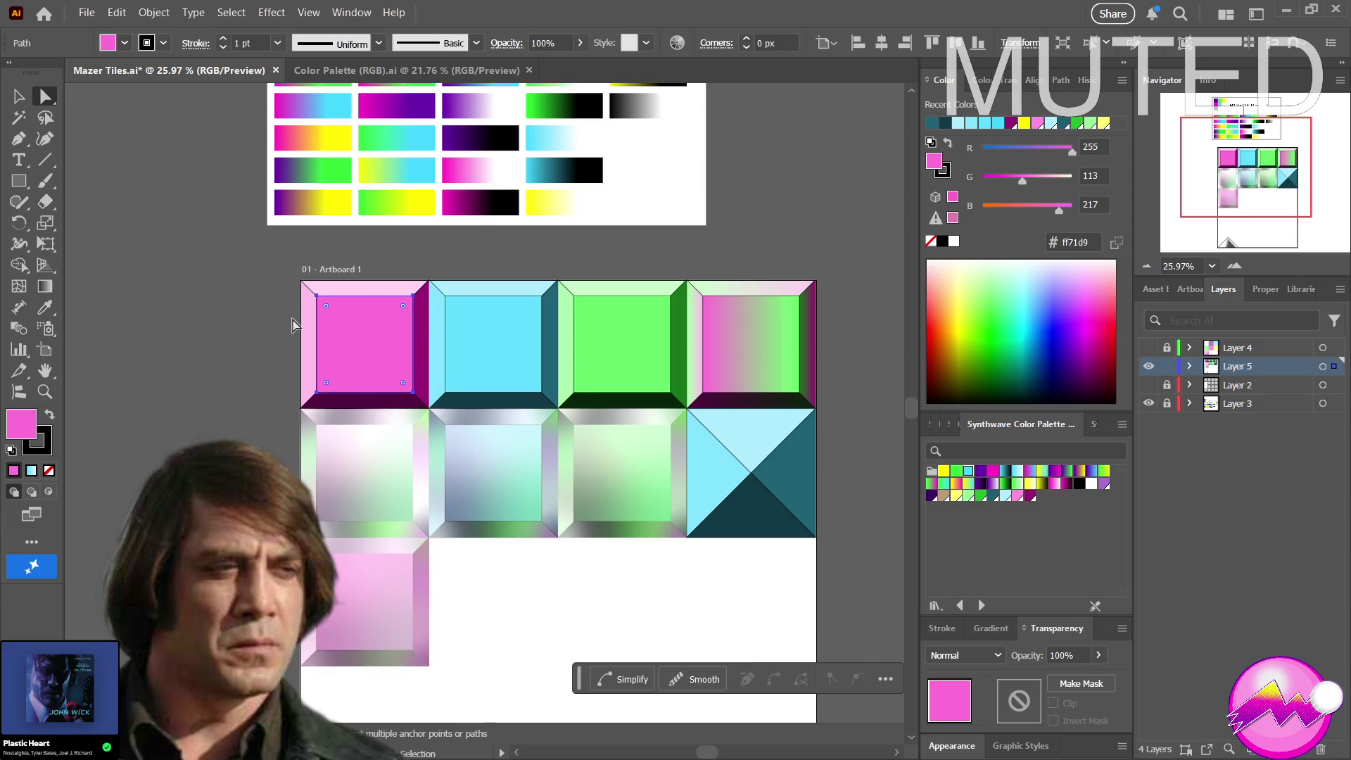
pyautogui.press('v')
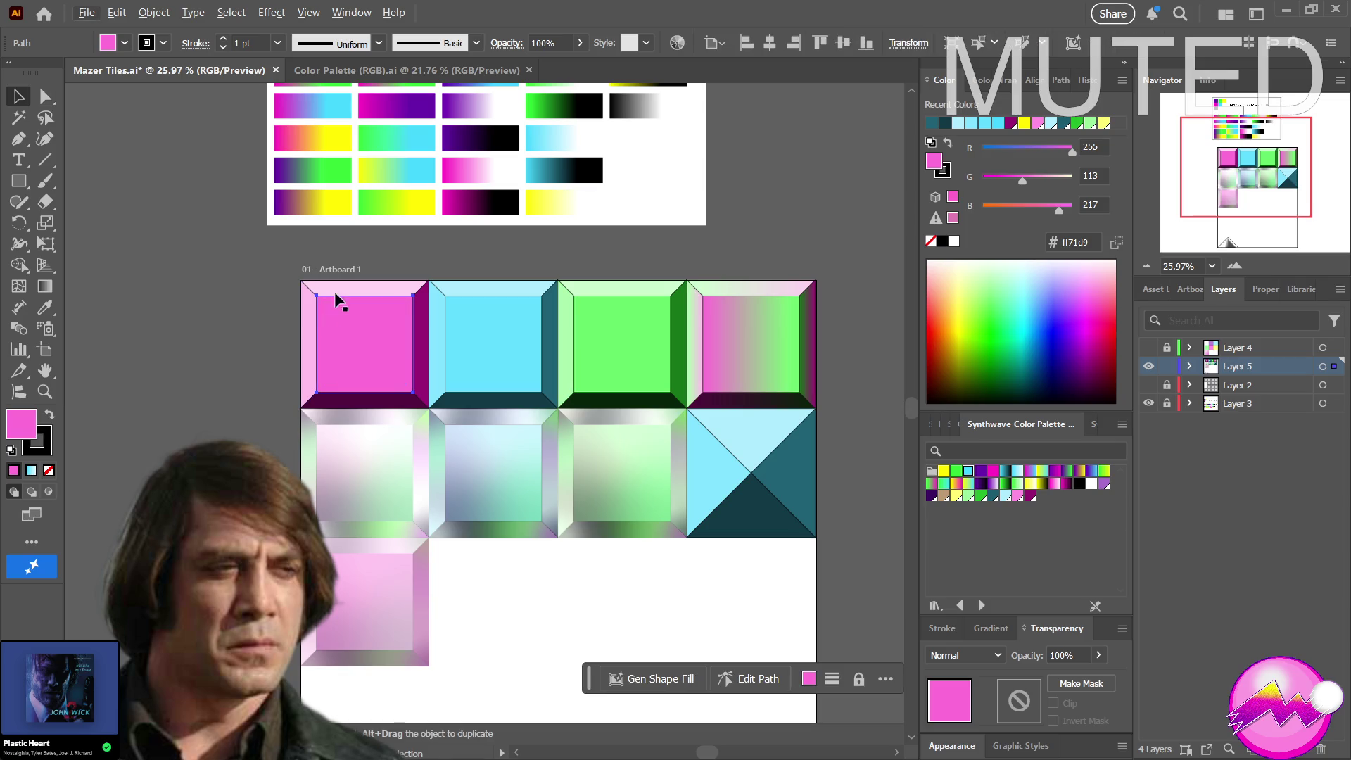
pyautogui.click(357, 264)
pyautogui.moveTo(332, 290); pyautogui.dragTo(335, 551)
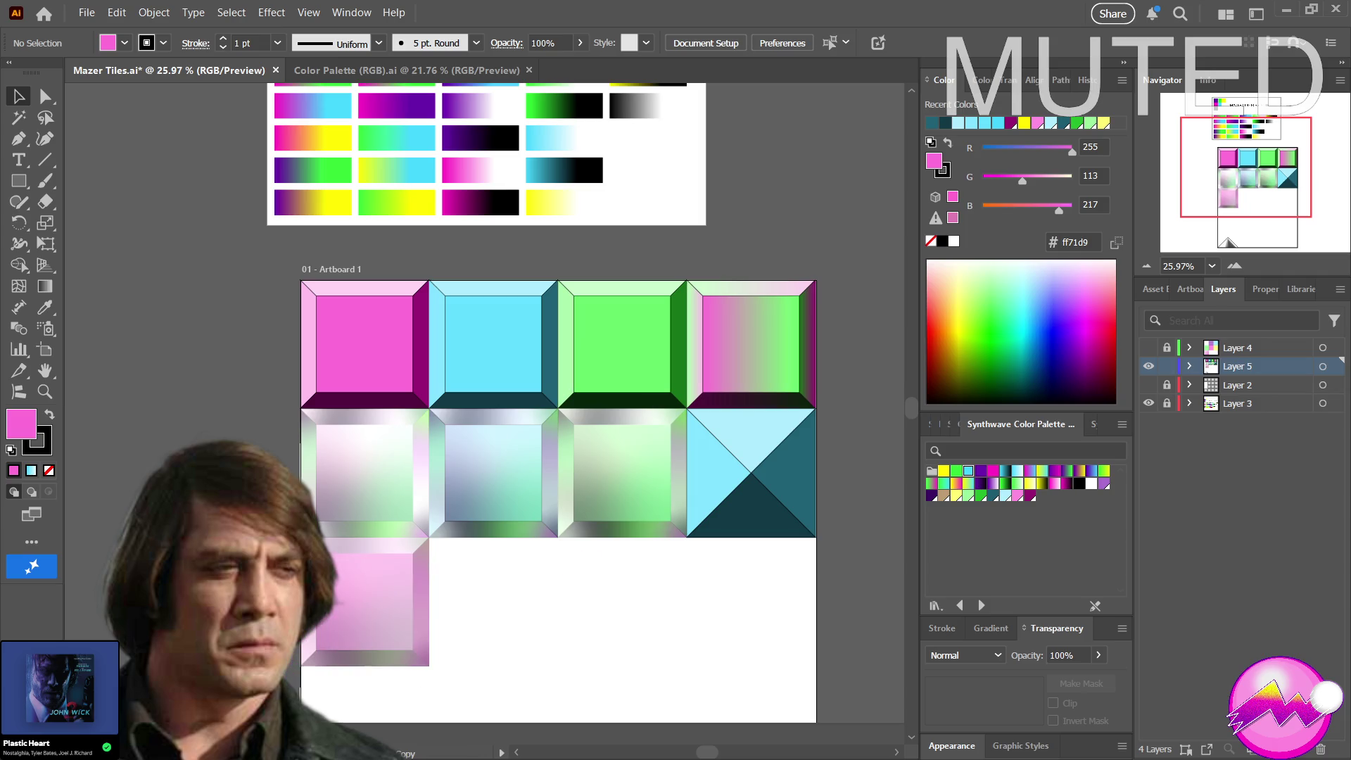
# Drop the pink tile copy into row three's second cell and adjust the zoom around it
pyautogui.moveTo(335, 571)
pyautogui.mouseDown()
pyautogui.moveTo(479, 558)
pyautogui.moveTo(461, 557)
pyautogui.mouseUp()
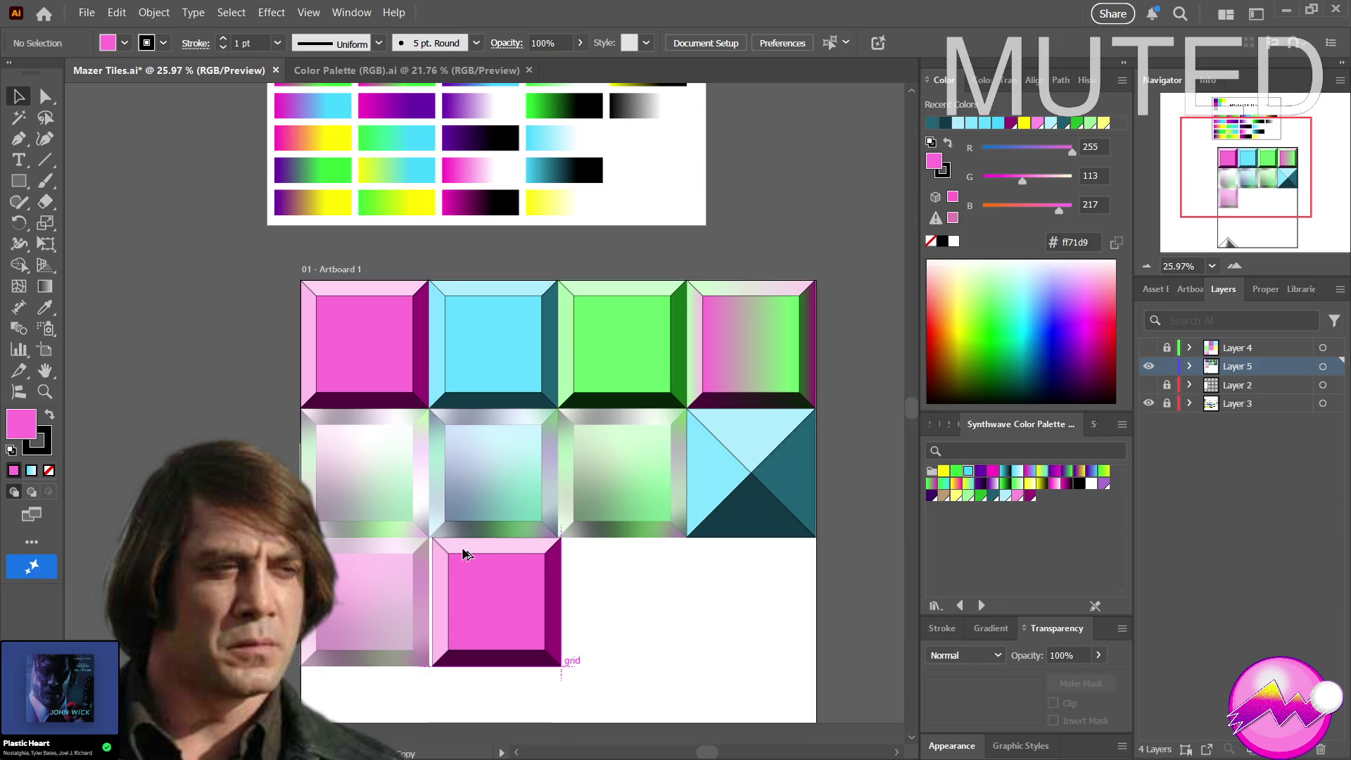
pyautogui.moveTo(461, 558); pyautogui.dragTo(462, 546)
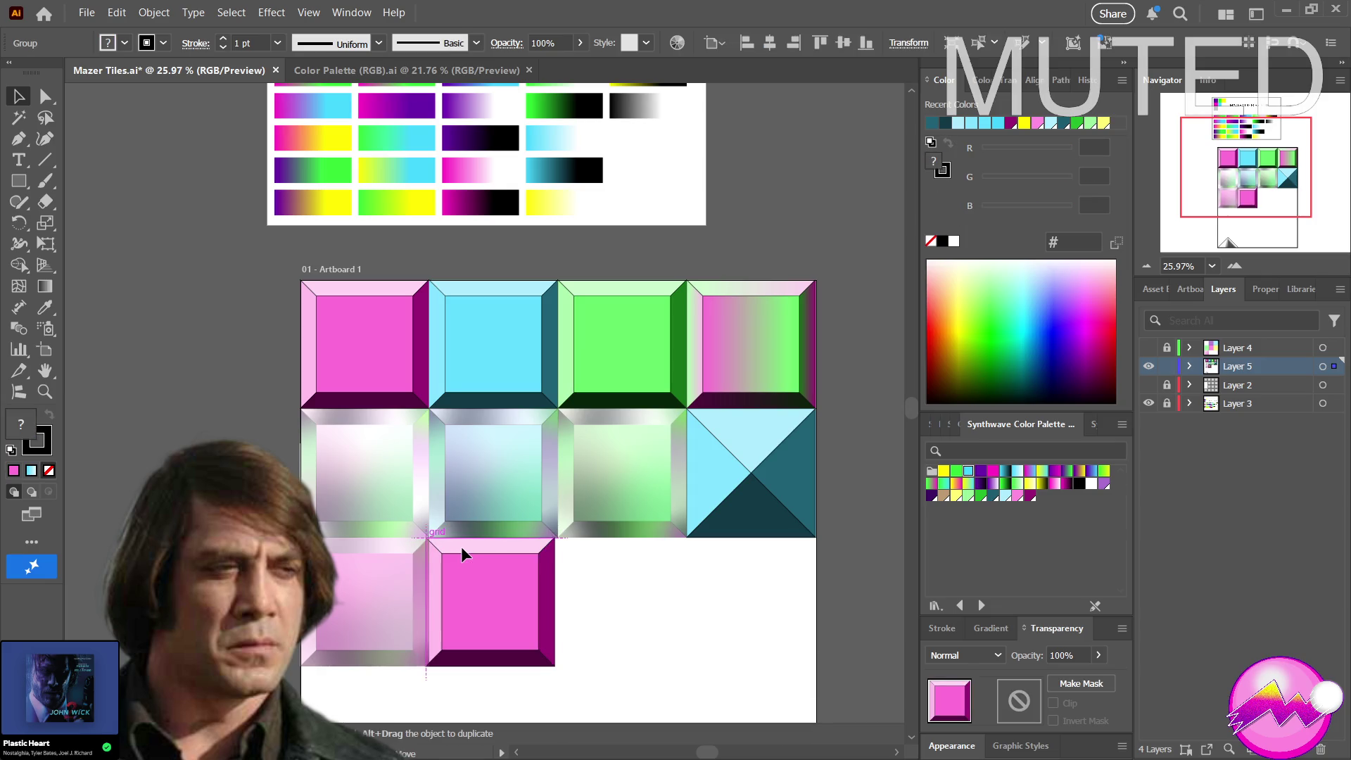
pyautogui.press('z')
pyautogui.click(506, 579)
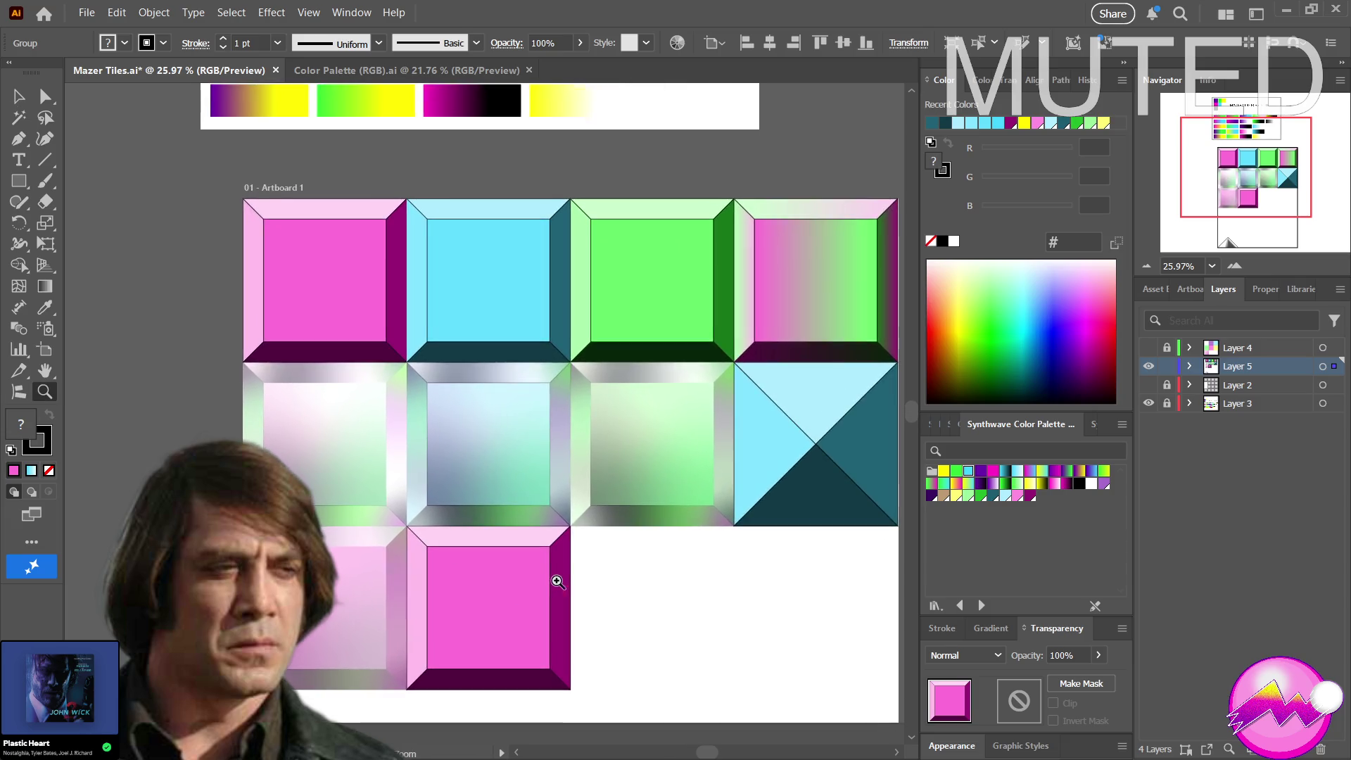
pyautogui.keyDown('alt'); pyautogui.click(513, 581); pyautogui.keyUp('alt')
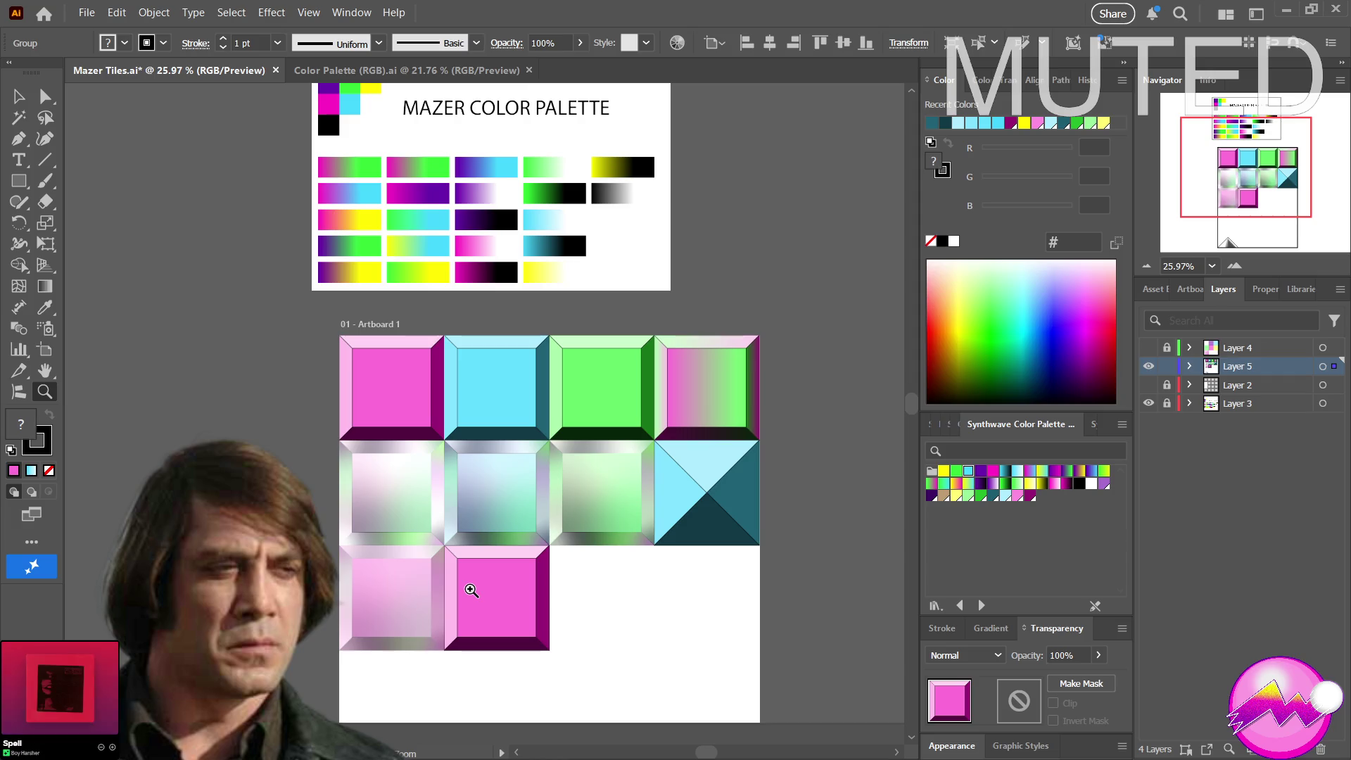
pyautogui.moveTo(470, 590); pyautogui.dragTo(478, 590)
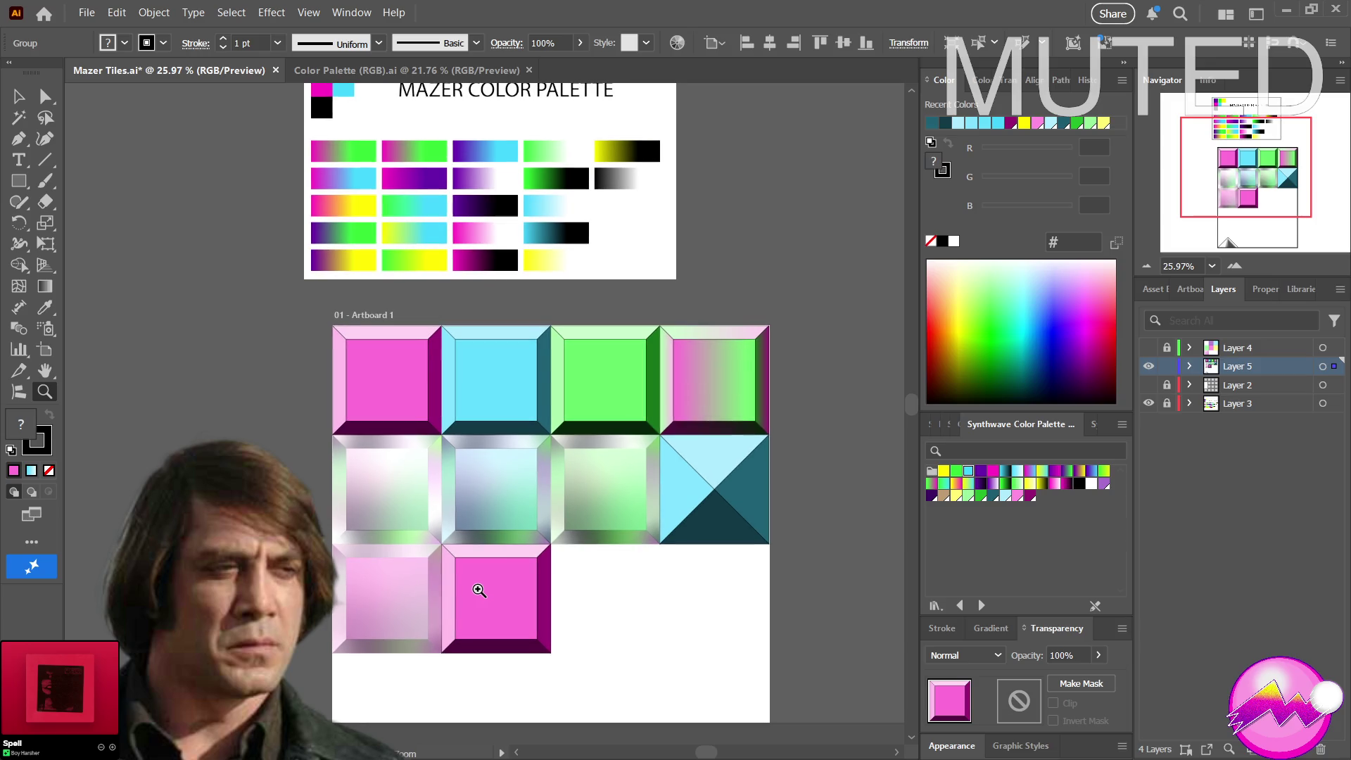
pyautogui.moveTo(478, 590); pyautogui.dragTo(484, 590)
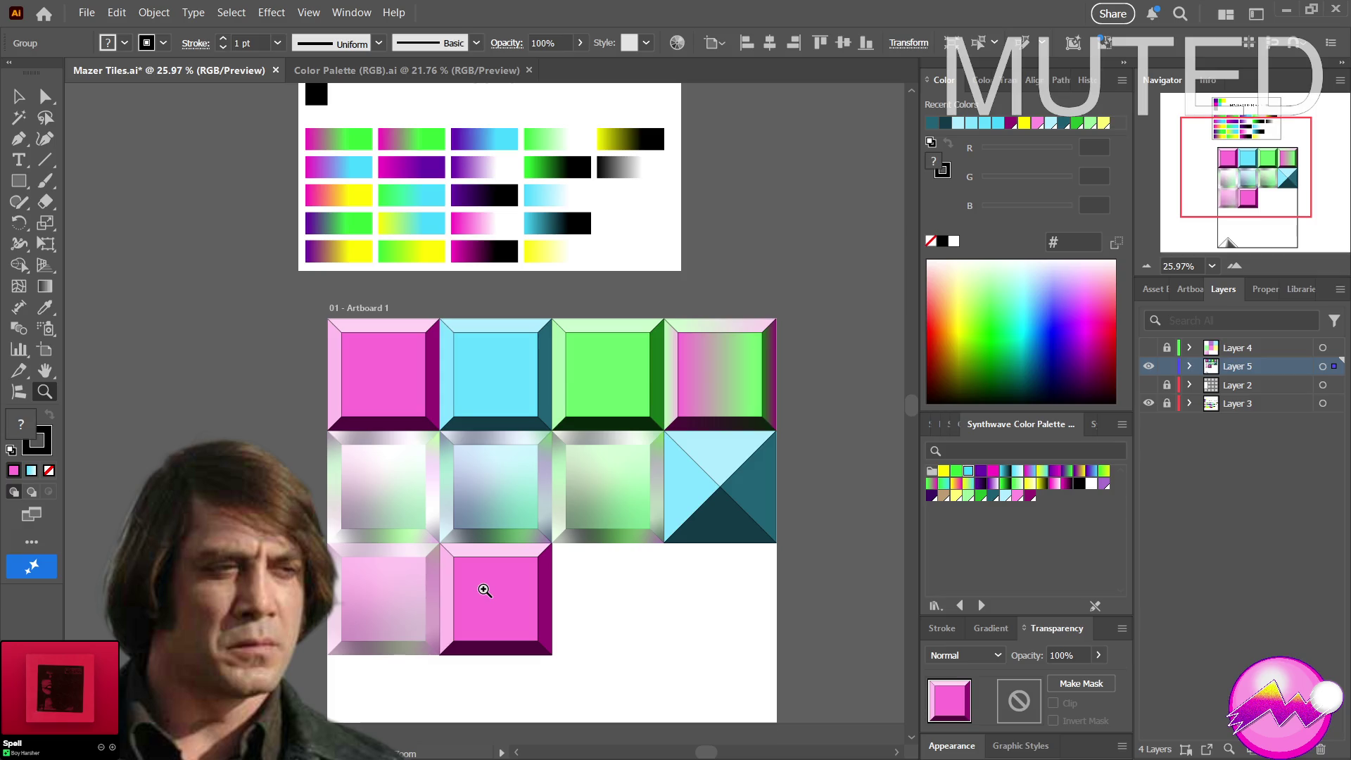
# Select the new pink tile, switch to Direct Selection and deselect it
pyautogui.keyDown('ctrl'); pyautogui.click(485, 590); pyautogui.keyUp('ctrl')
pyautogui.press('a')
pyautogui.click(586, 612)
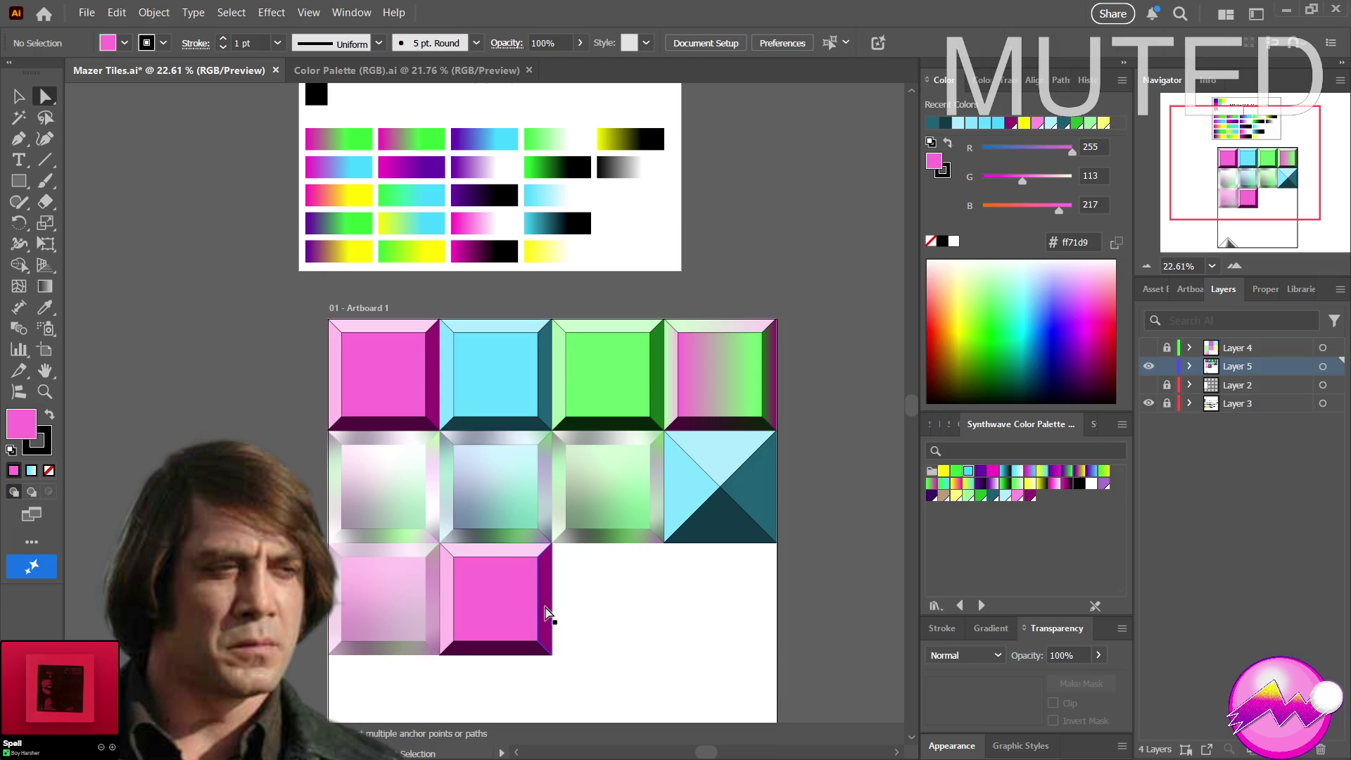
# Direct-select the new tile's right bevel and sample palette colours until it is salmon pink
pyautogui.click(546, 612)
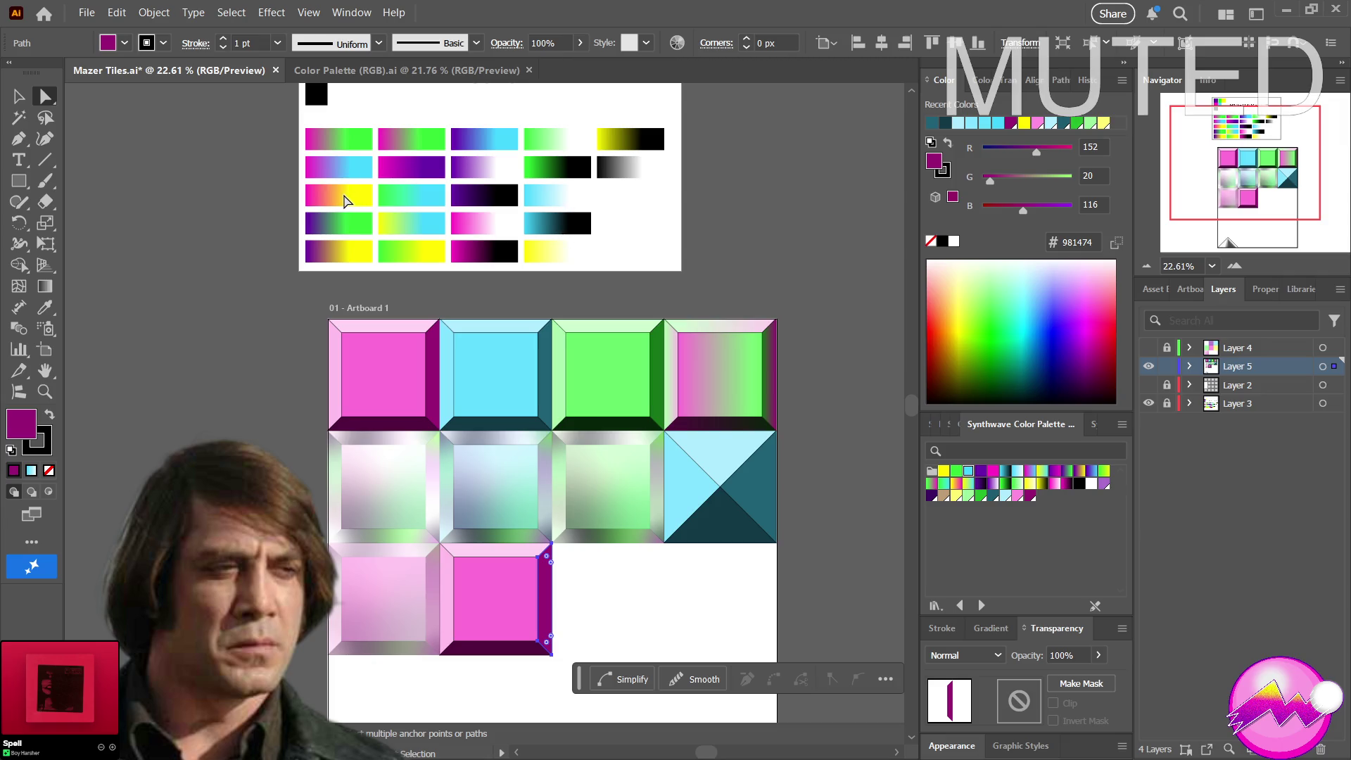
pyautogui.click(333, 201)
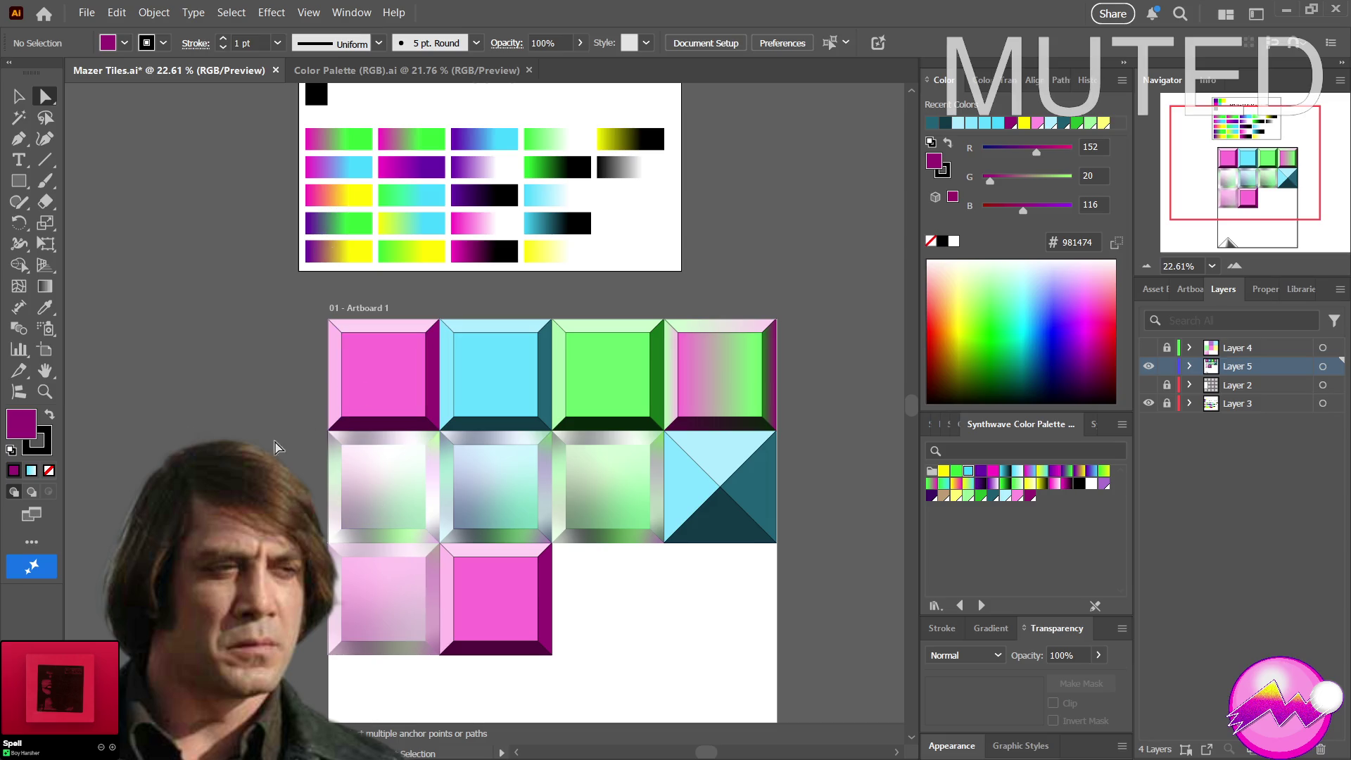
pyautogui.click(548, 623)
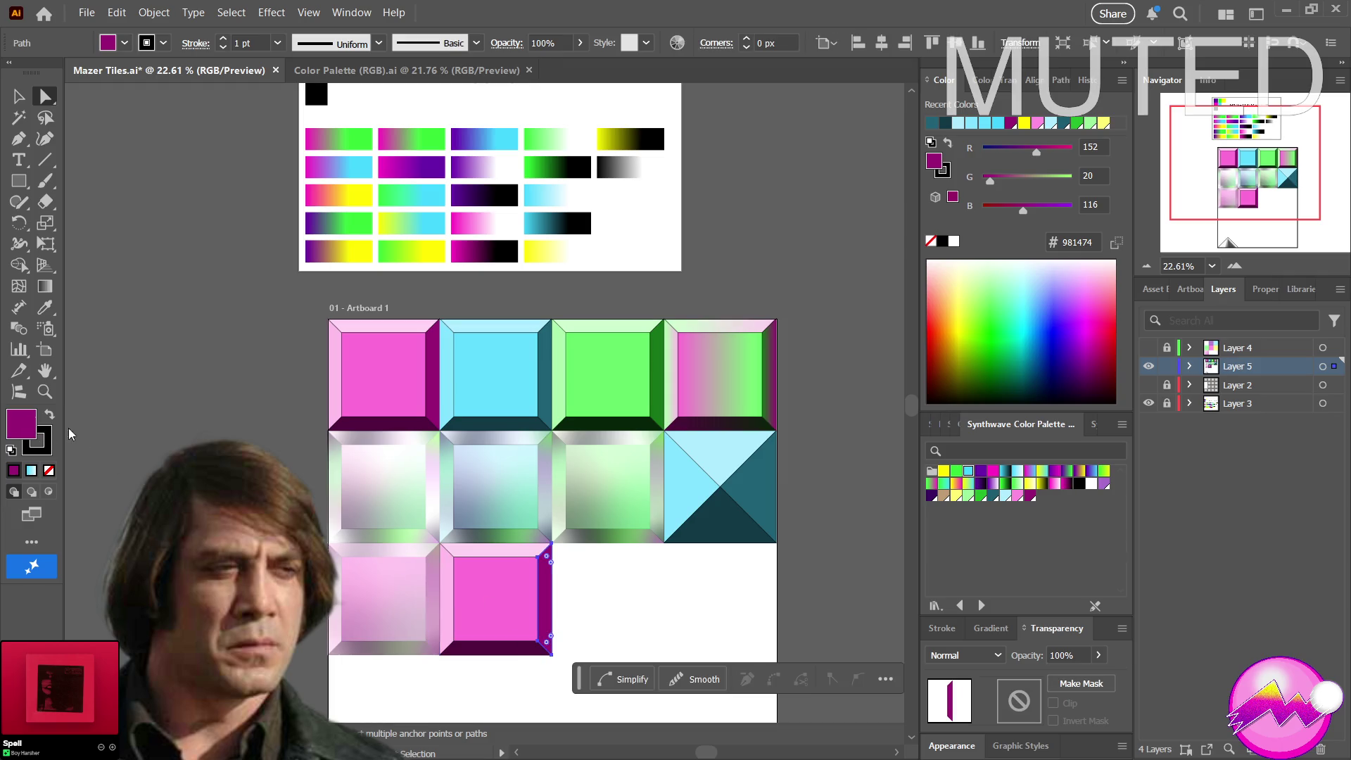
pyautogui.moveTo(953, 486); pyautogui.dragTo(325, 198)
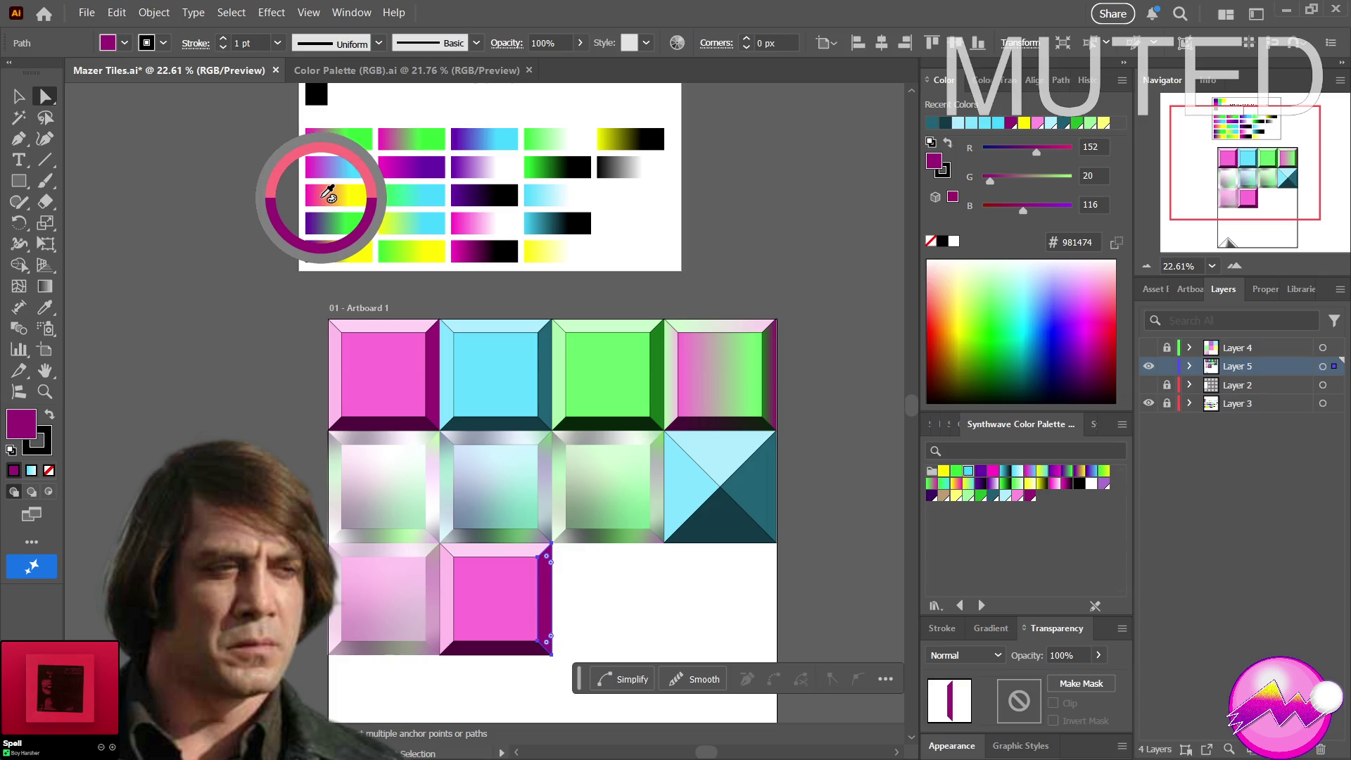
pyautogui.moveTo(330, 196); pyautogui.dragTo(326, 196)
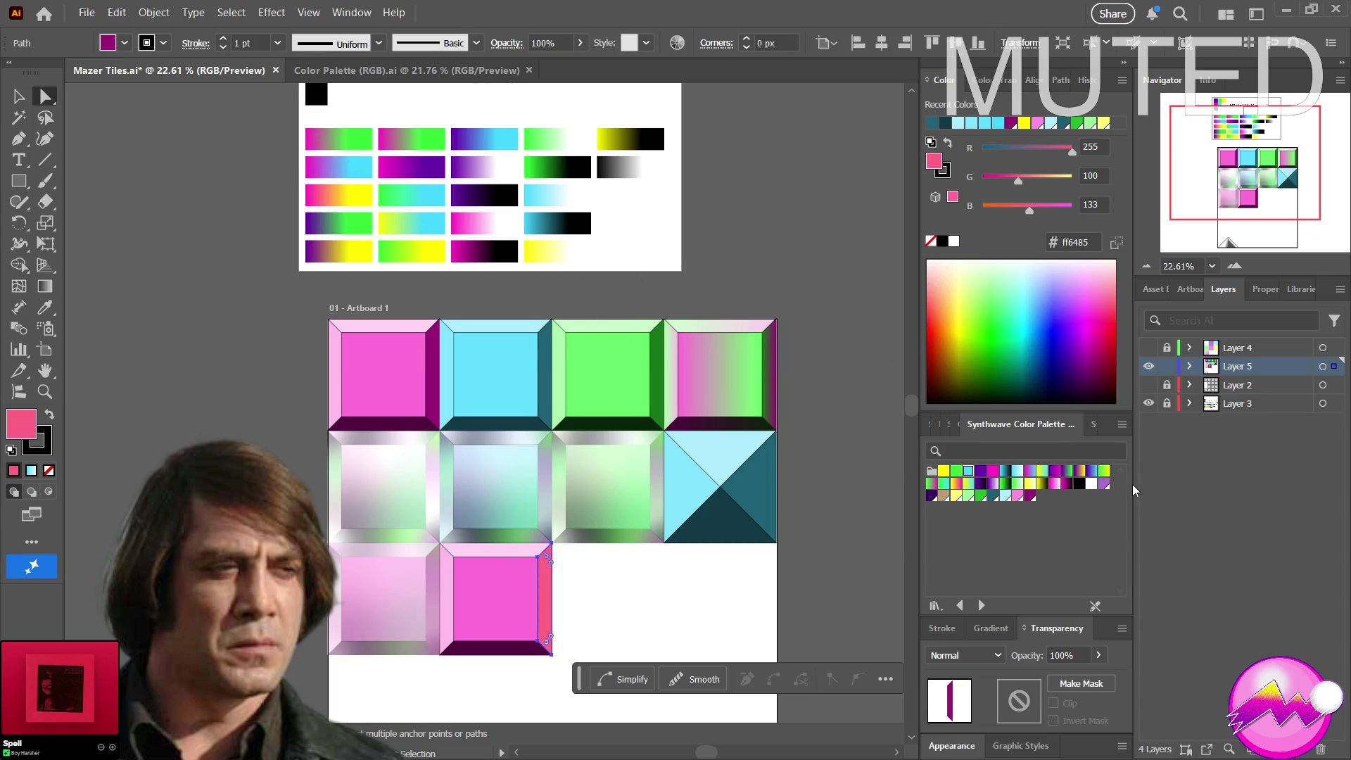
pyautogui.moveTo(1142, 492); pyautogui.dragTo(268, 194)
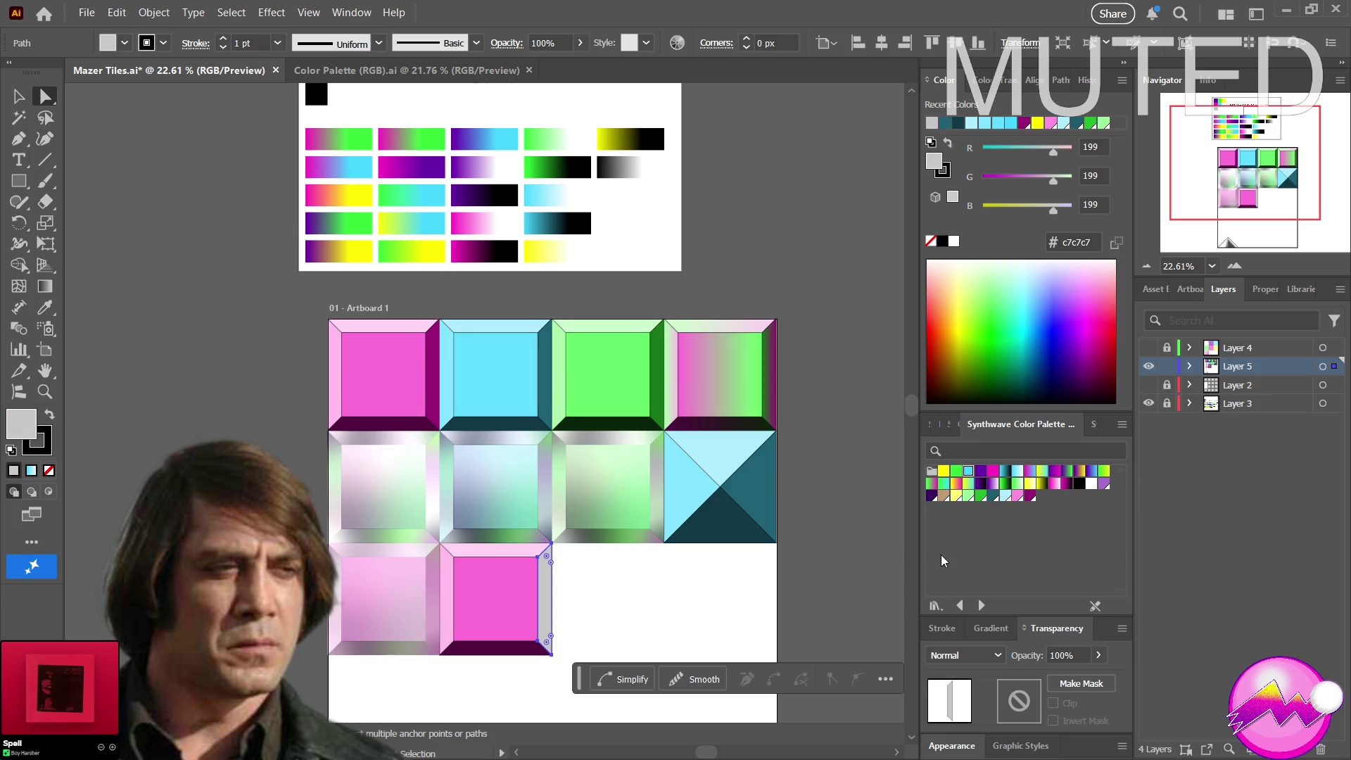
pyautogui.moveTo(965, 482); pyautogui.dragTo(332, 197)
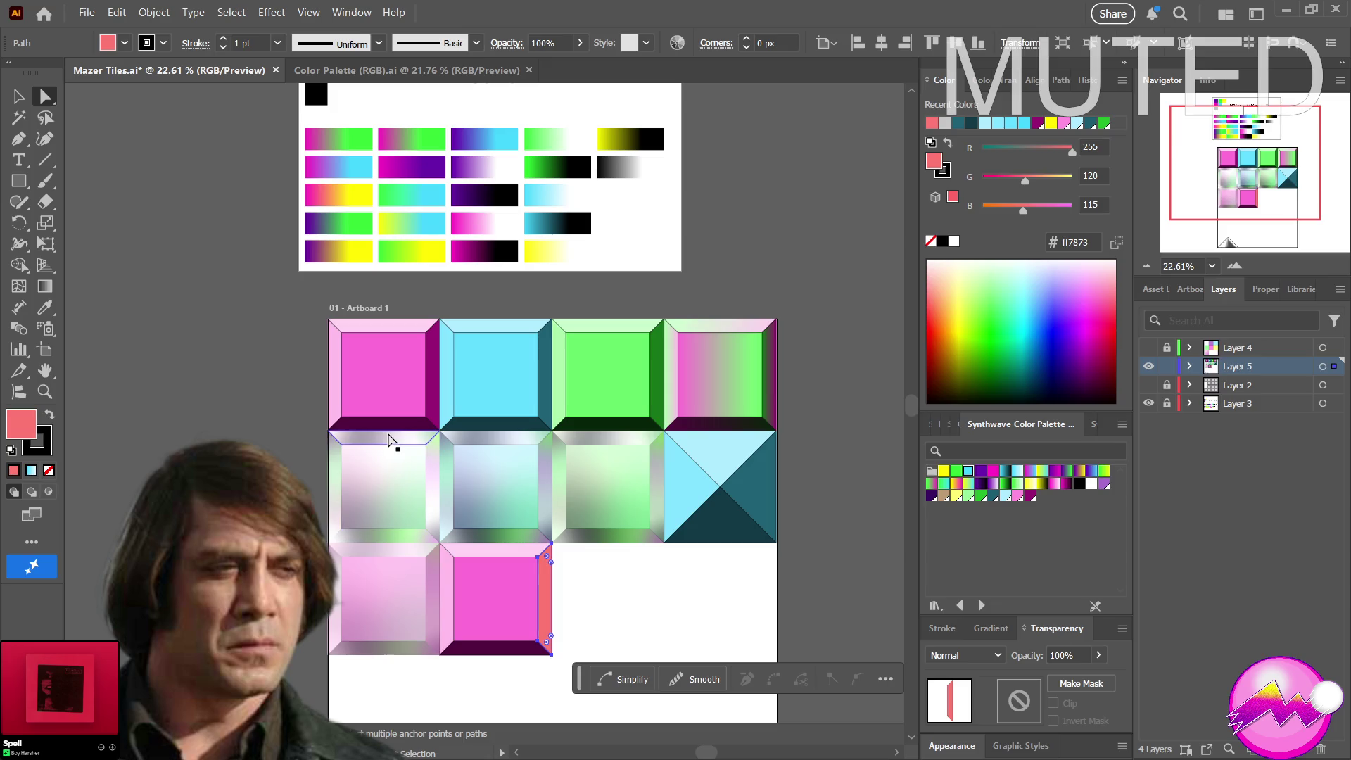
# Recolour the bottom bevel hot pink (ff5692) with the Eyedropper, then select the centre square
pyautogui.click(498, 651)
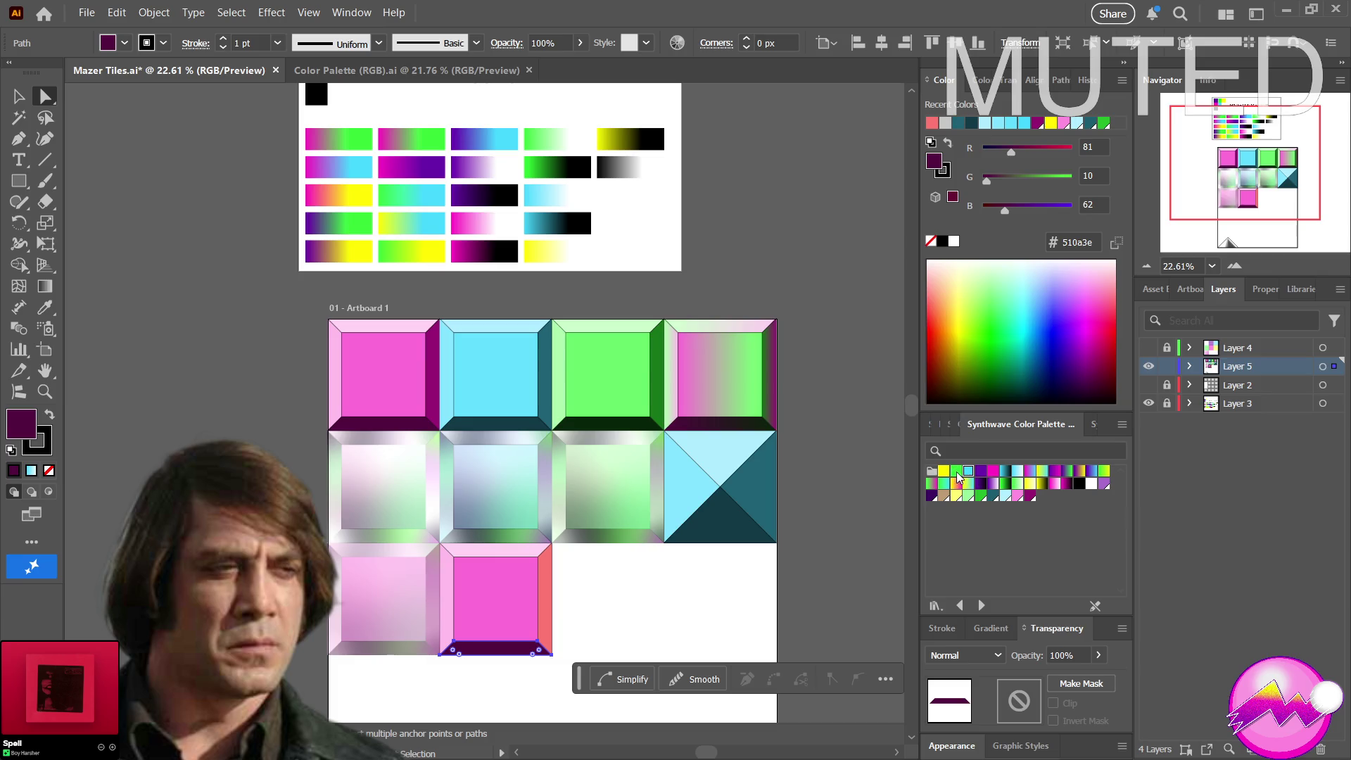
pyautogui.press('i')
pyautogui.moveTo(573, 242); pyautogui.dragTo(324, 190)
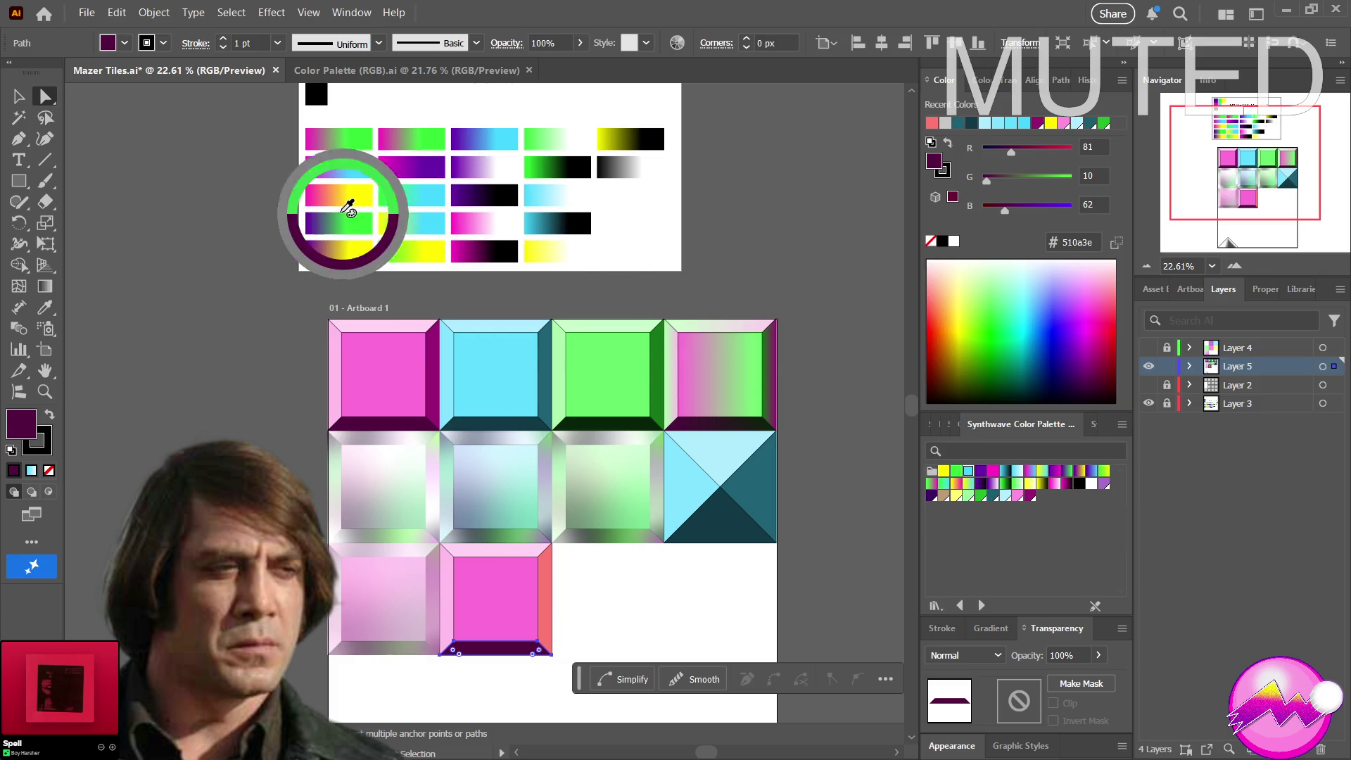
pyautogui.moveTo(325, 190)
pyautogui.mouseDown()
pyautogui.moveTo(865, 369)
pyautogui.moveTo(1220, 527)
pyautogui.mouseUp()
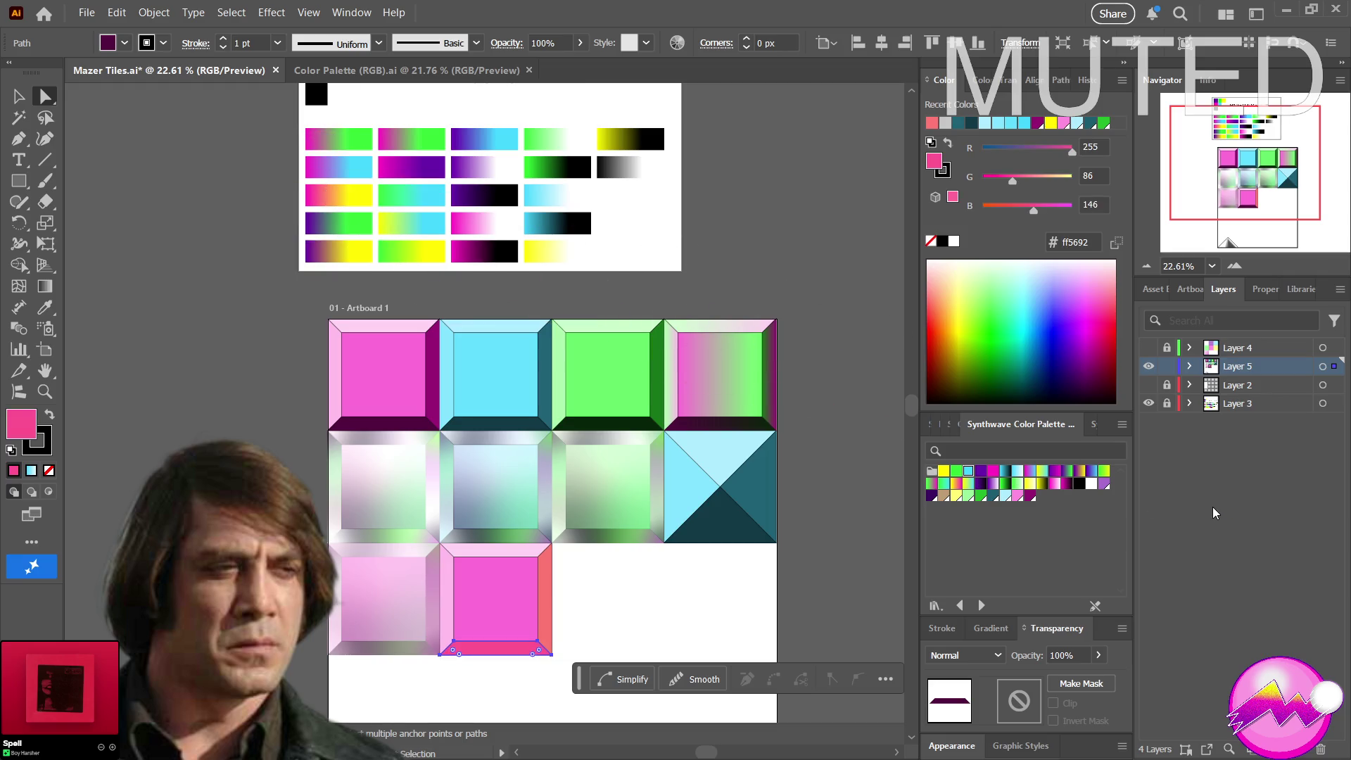
pyautogui.press('Return')
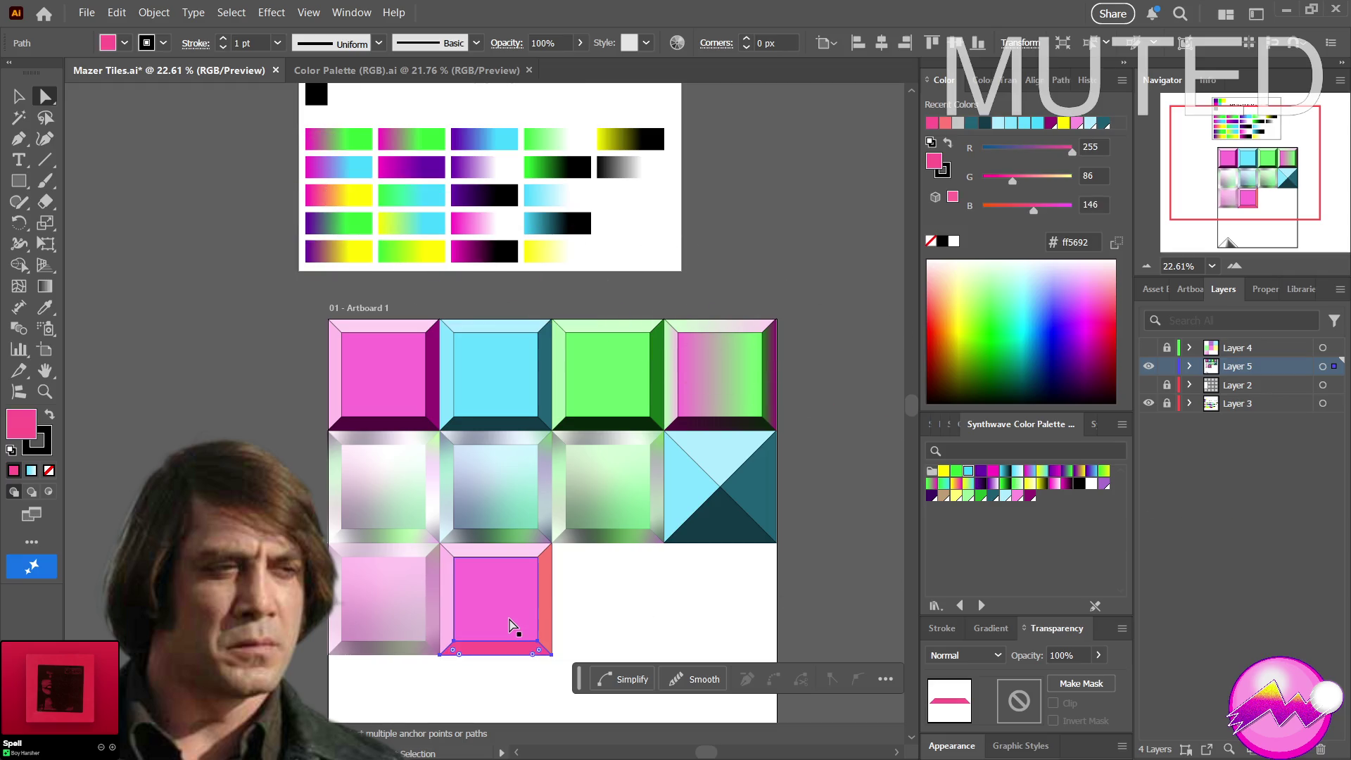
pyautogui.click(508, 624)
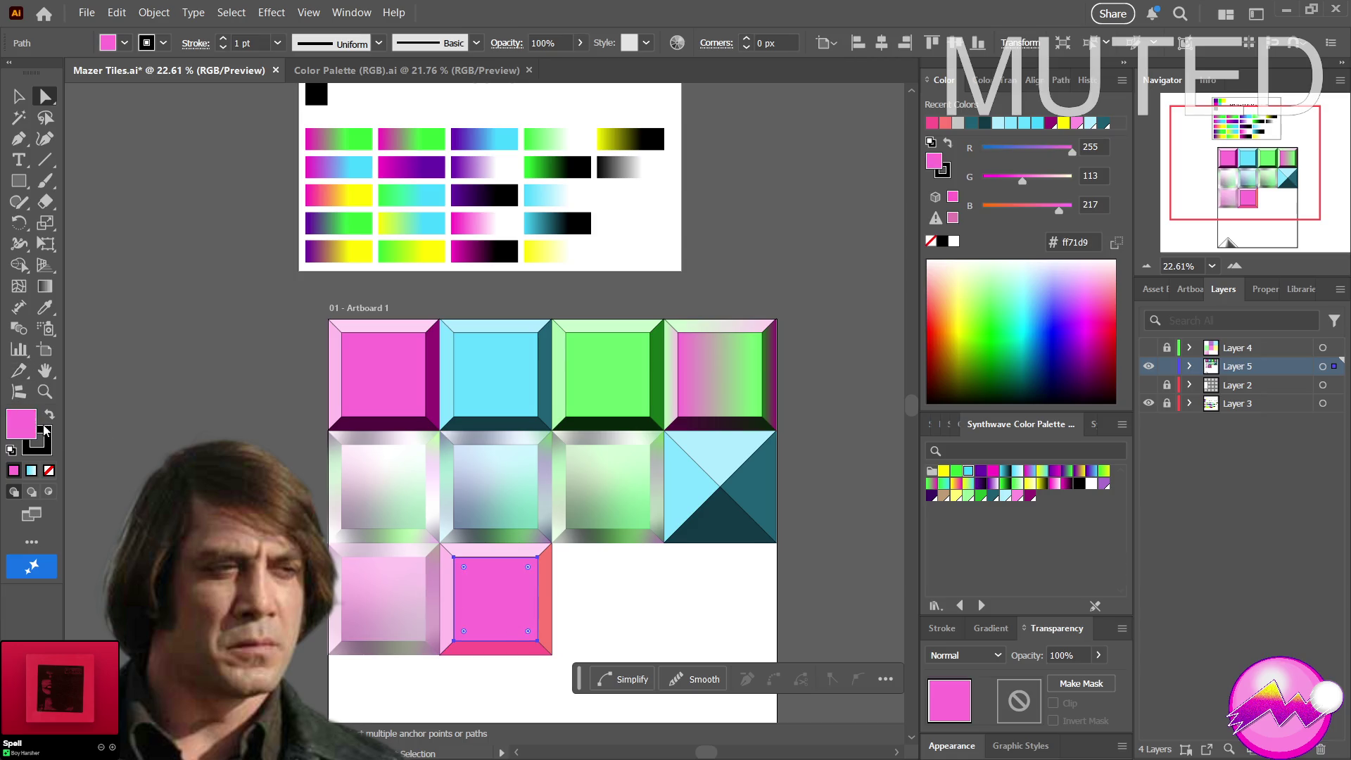
# Eyedropper yellows and orange-yellows from the palette gradients onto the centre square
pyautogui.moveTo(434, 275)
pyautogui.mouseDown()
pyautogui.moveTo(354, 193)
pyautogui.moveTo(356, 216)
pyautogui.mouseUp()
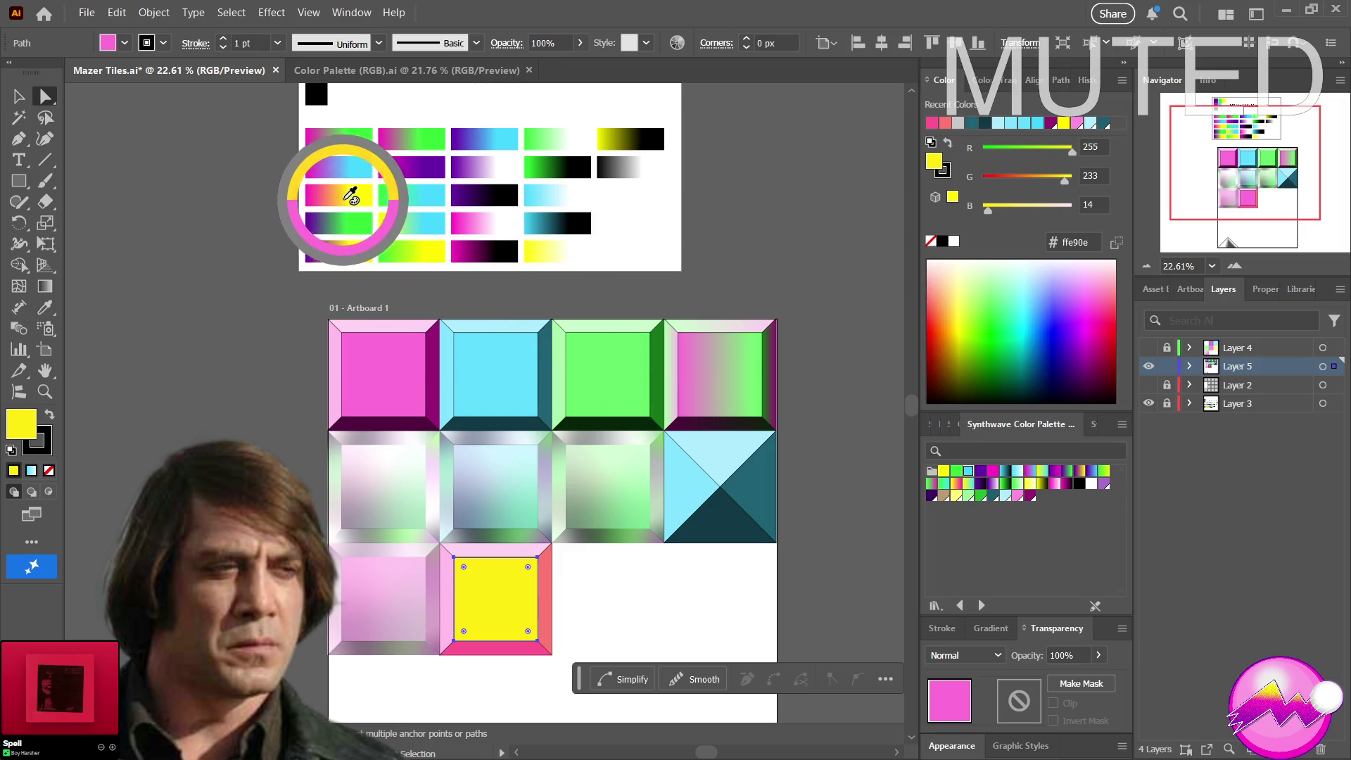
pyautogui.moveTo(356, 216)
pyautogui.mouseDown()
pyautogui.moveTo(359, 193)
pyautogui.moveTo(679, 316)
pyautogui.mouseUp()
pyautogui.moveTo(853, 477); pyautogui.dragTo(351, 193)
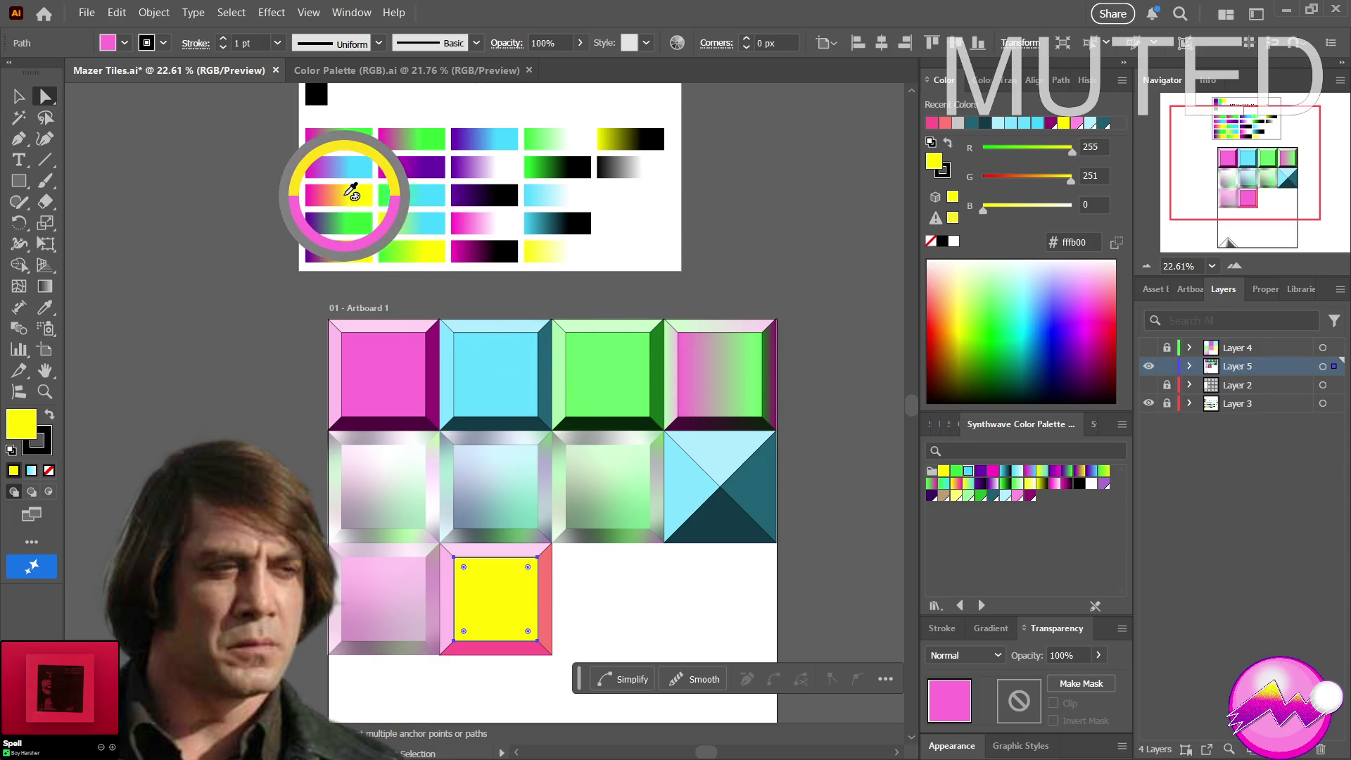
pyautogui.moveTo(352, 194)
pyautogui.mouseDown()
pyautogui.moveTo(342, 196)
pyautogui.moveTo(352, 193)
pyautogui.mouseUp()
pyautogui.click(356, 197)
pyautogui.click(356, 197)
pyautogui.click(356, 197)
# Settle on the warm yellow ffd81e and commit it as the centre square's fill
pyautogui.click(353, 191)
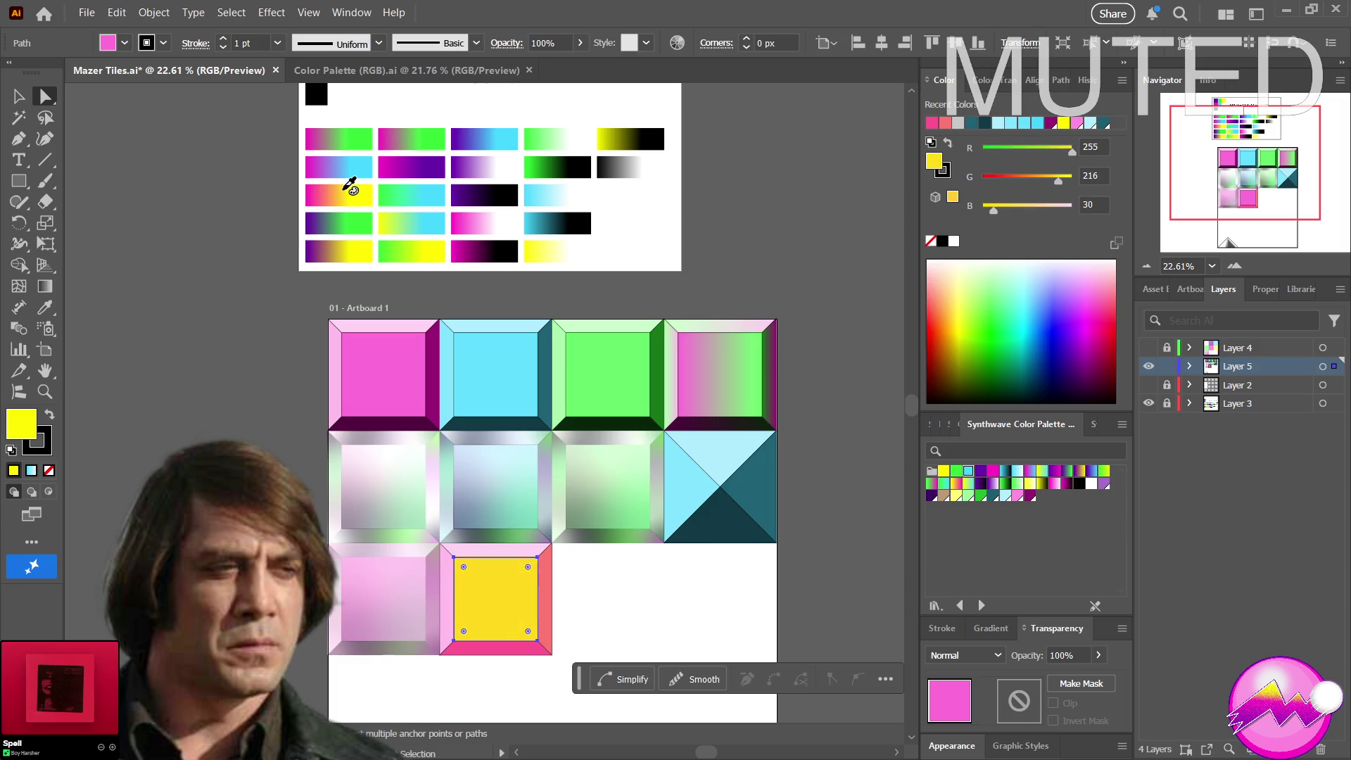
pyautogui.moveTo(350, 186)
pyautogui.mouseDown()
pyautogui.moveTo(348, 201)
pyautogui.moveTo(342, 190)
pyautogui.mouseUp()
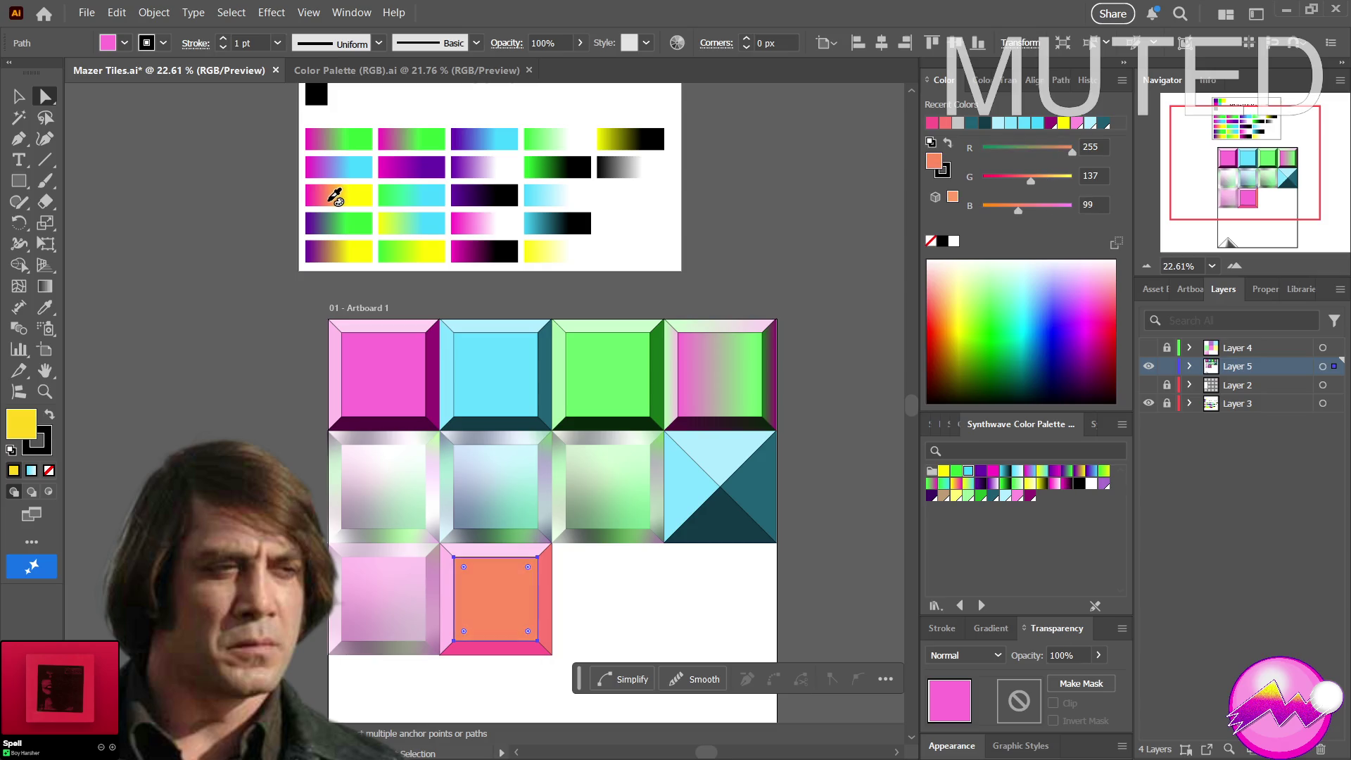
pyautogui.moveTo(342, 188)
pyautogui.mouseDown()
pyautogui.moveTo(330, 192)
pyautogui.moveTo(697, 295)
pyautogui.mouseUp()
pyautogui.click(353, 198)
pyautogui.click(350, 194)
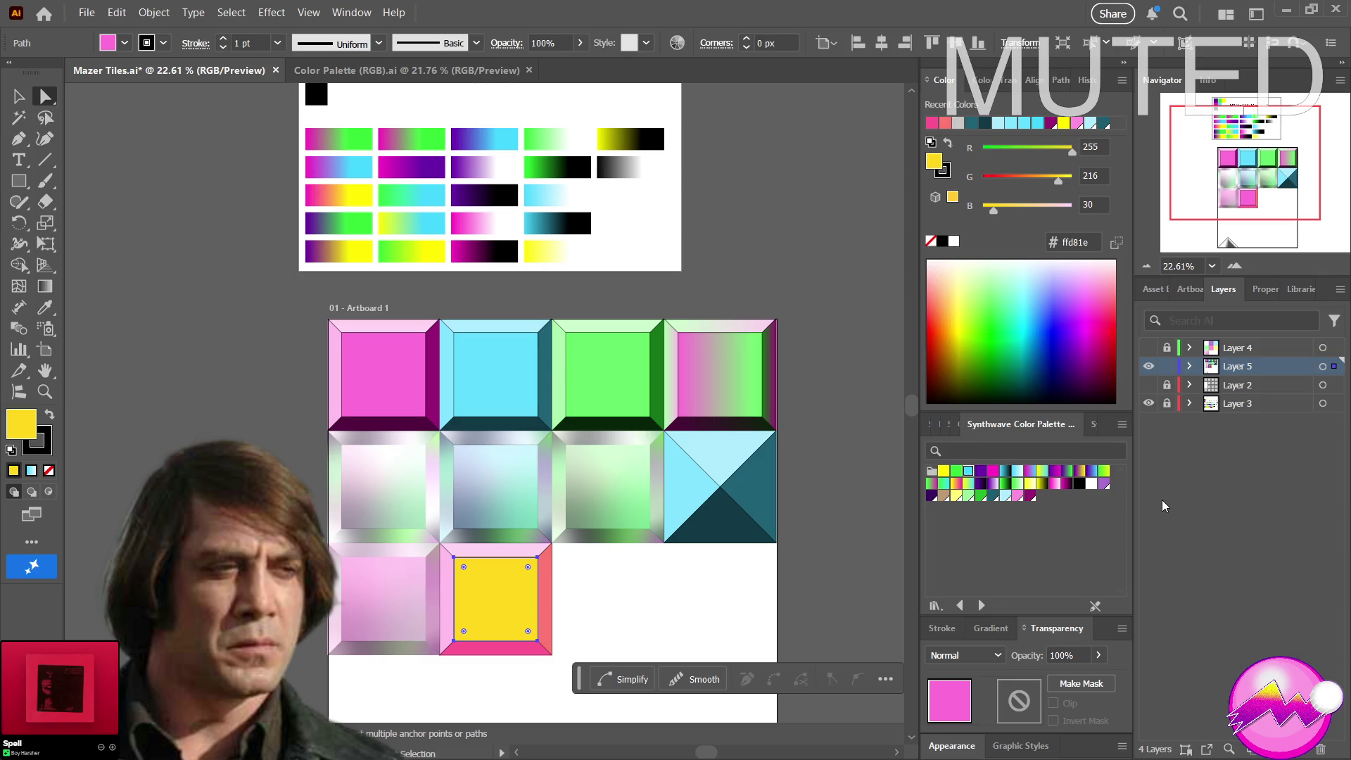
pyautogui.press('Return')
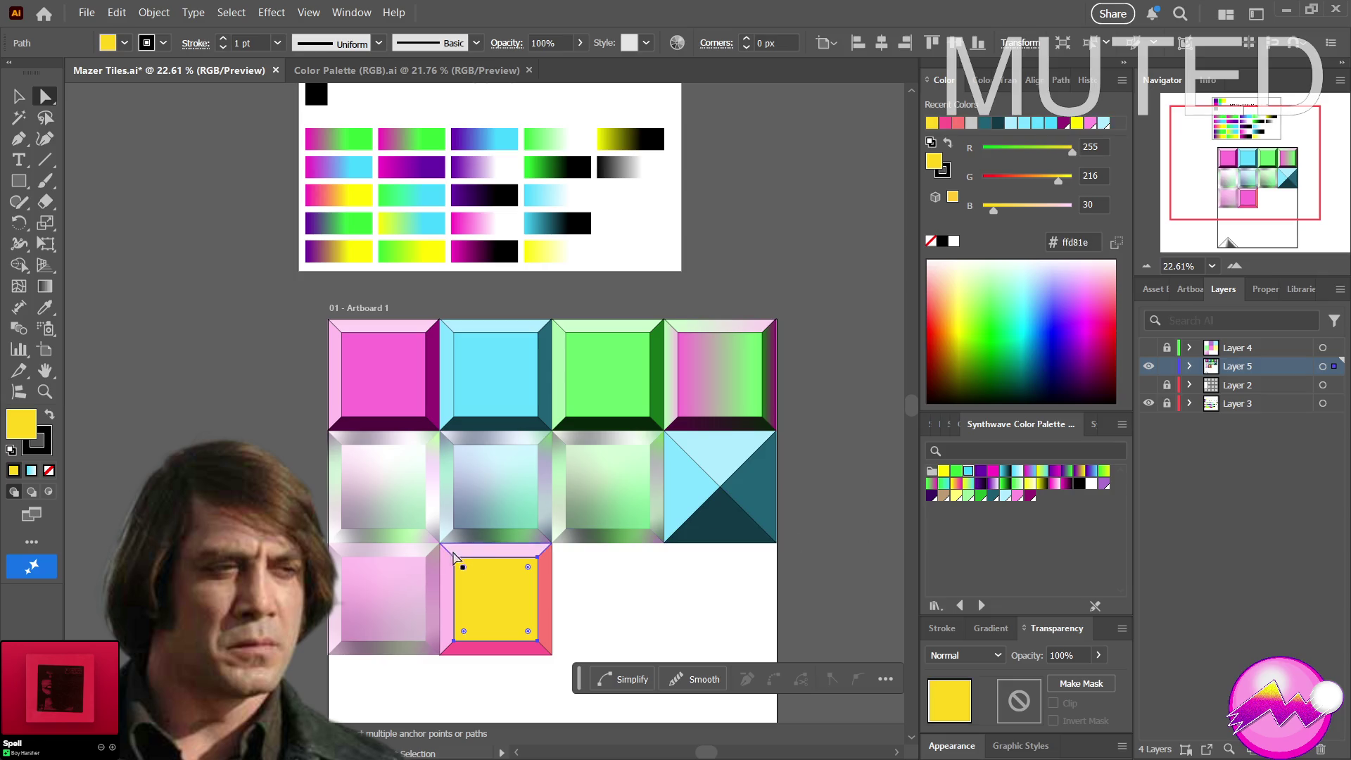
# Direct-select the top bevel and eyedropper bright yellow onto it
pyautogui.click(492, 553)
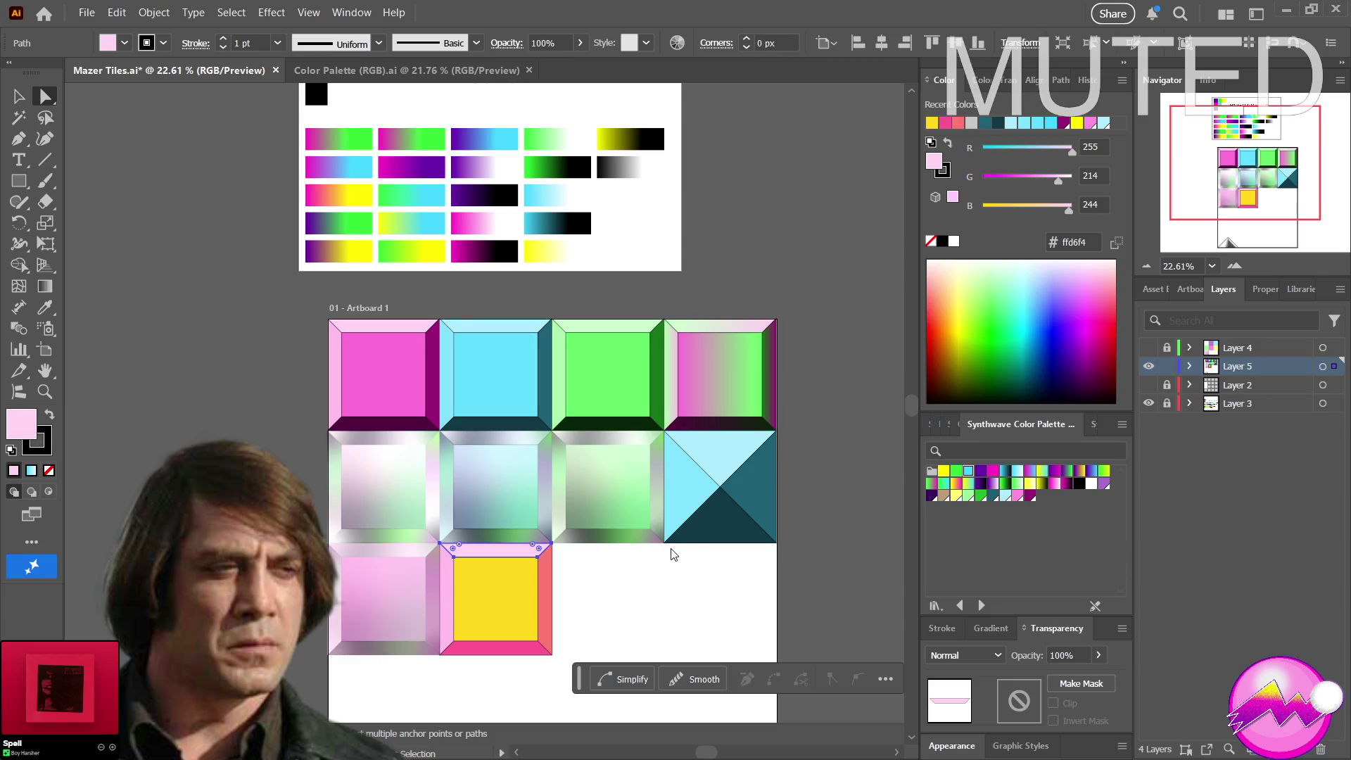
pyautogui.moveTo(369, 151); pyautogui.dragTo(359, 188)
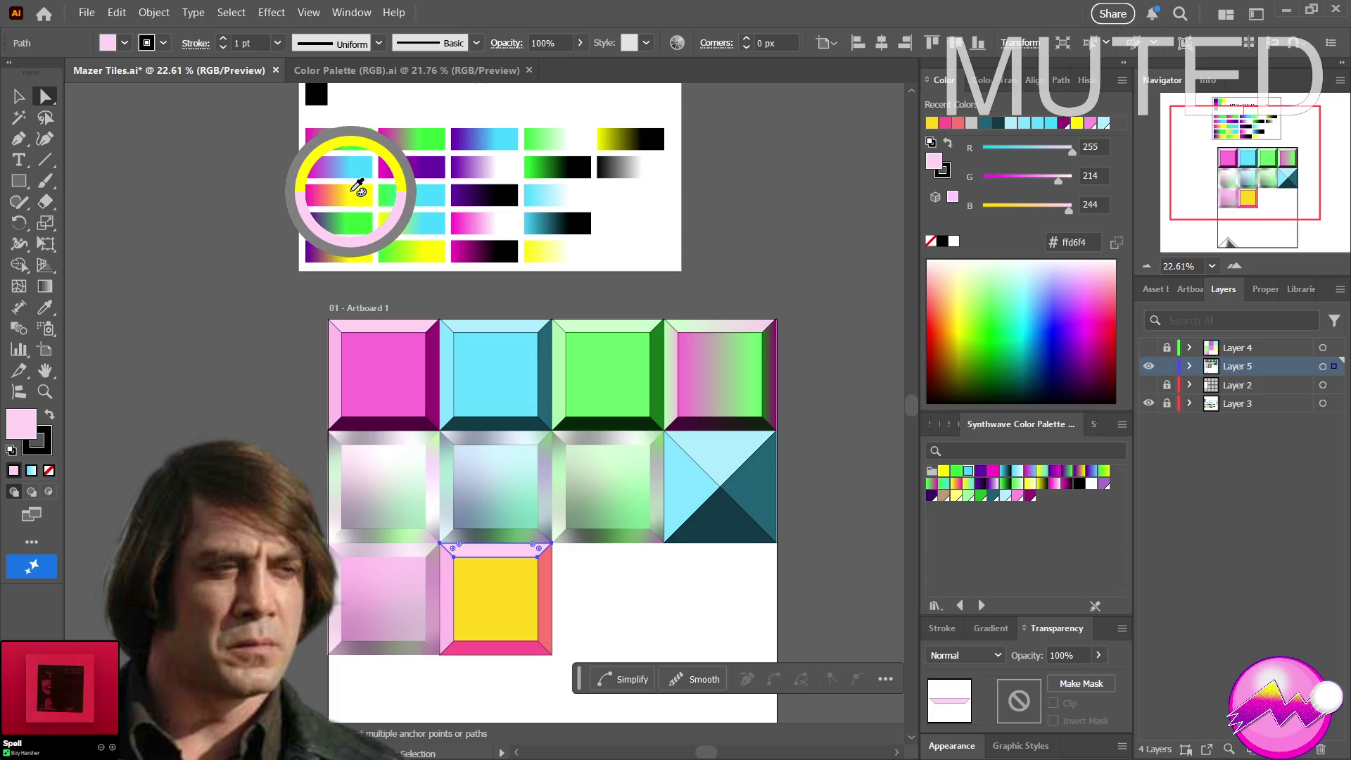
pyautogui.moveTo(359, 189); pyautogui.dragTo(361, 195)
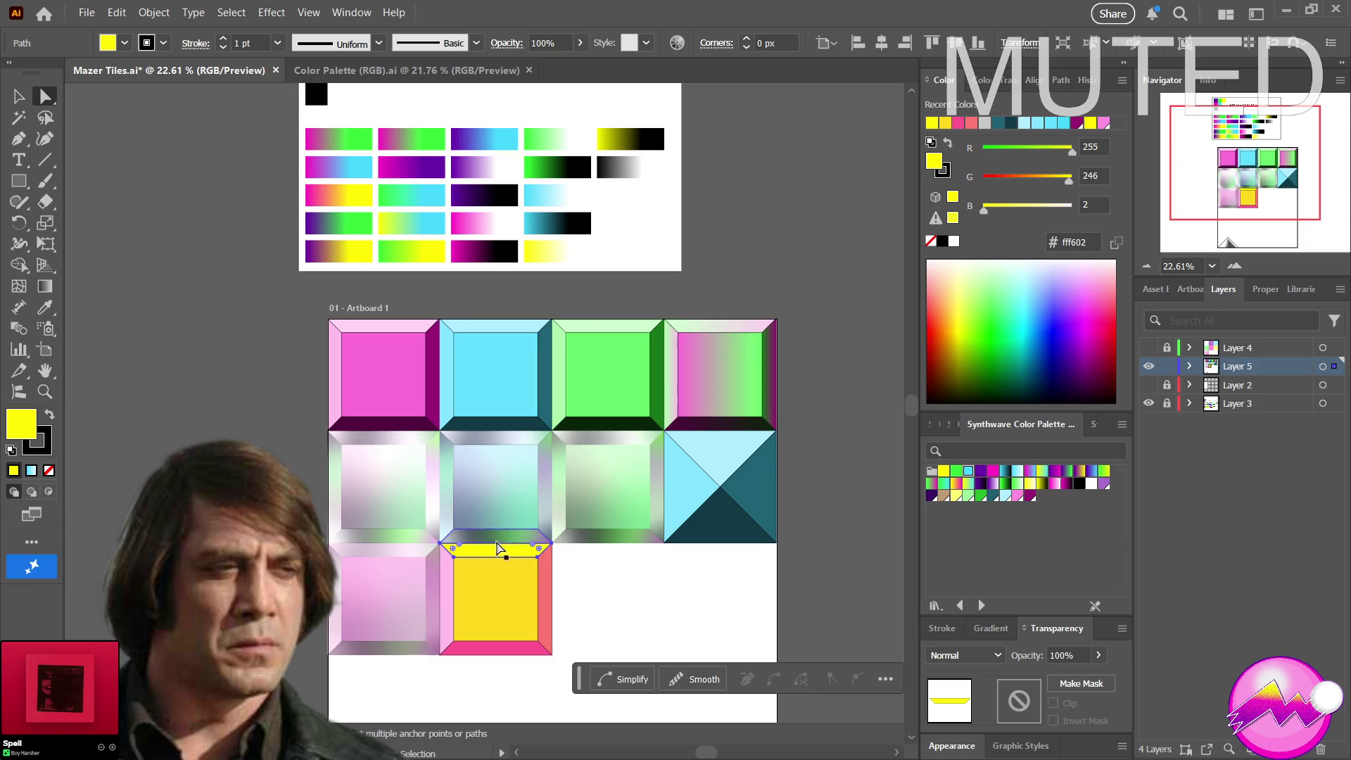
# Direct-select the left bevel and eyedropper the same bright yellow onto it
pyautogui.click(453, 608)
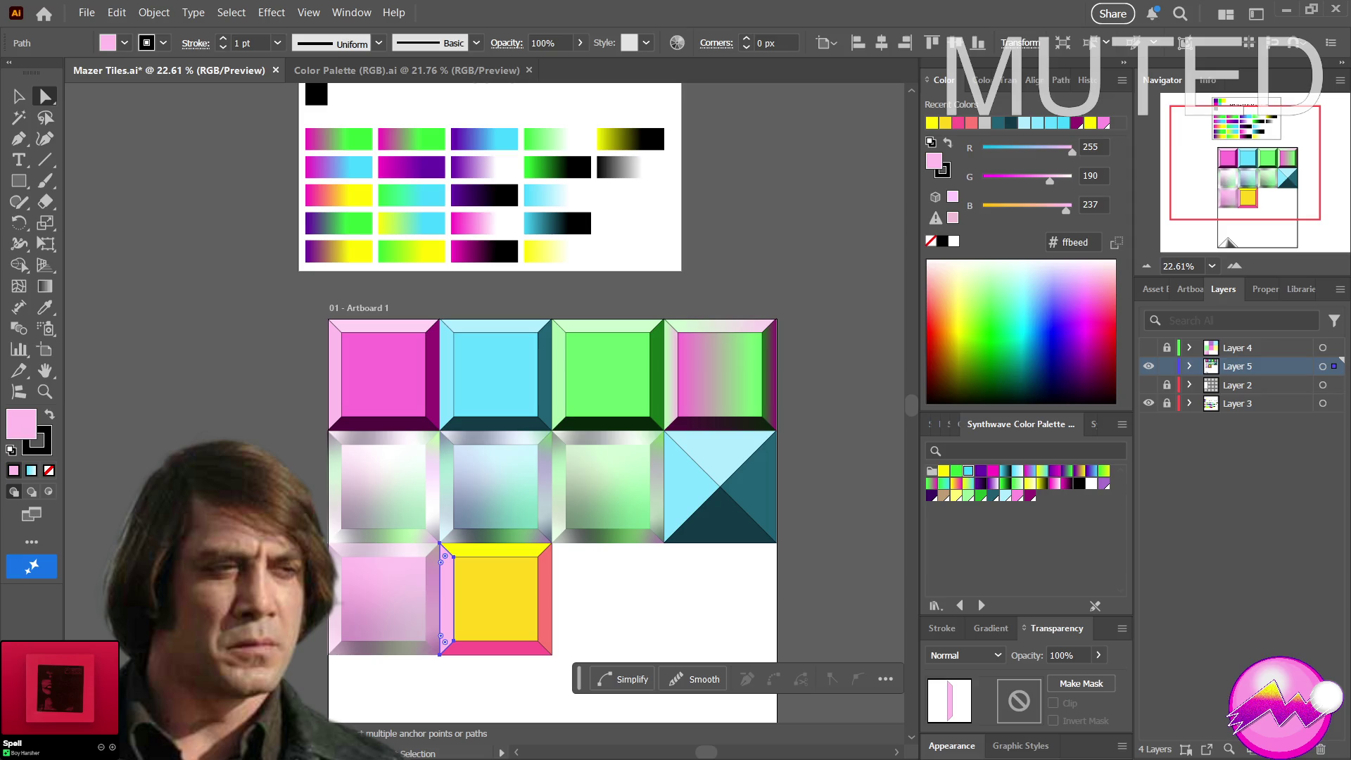
pyautogui.press('i')
pyautogui.moveTo(636, 353); pyautogui.dragTo(364, 188)
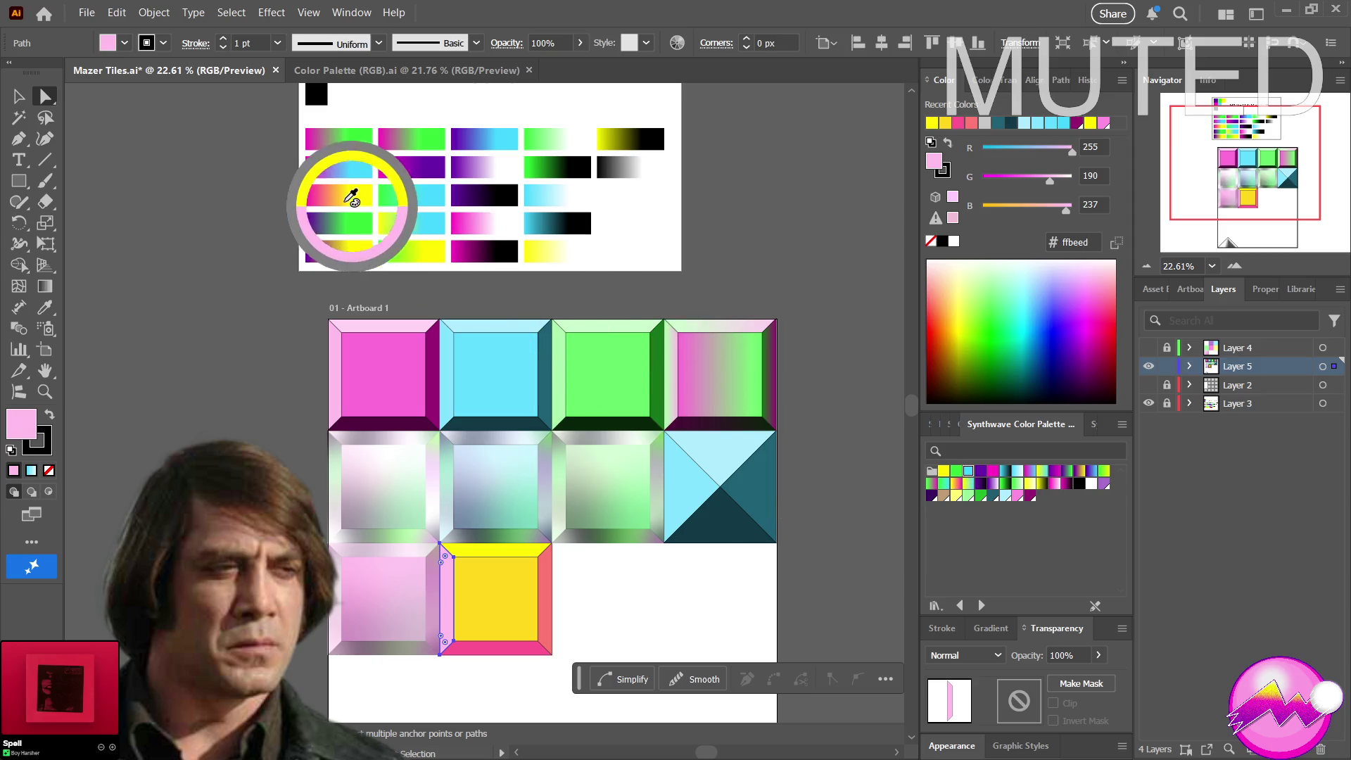
pyautogui.click(365, 188)
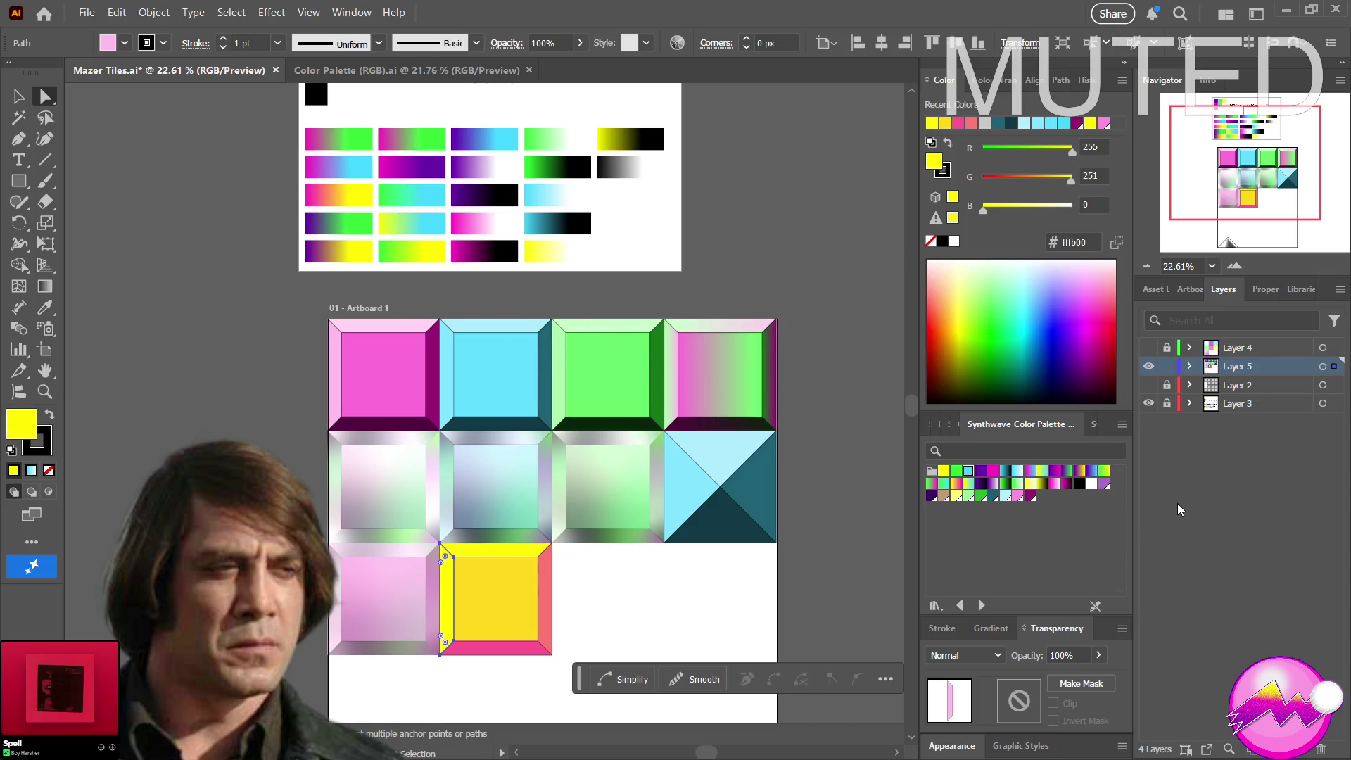
# Deselect and rezoom to show the artboard with the palette card
pyautogui.click(839, 559)
pyautogui.press('z')
pyautogui.moveTo(839, 560)
pyautogui.mouseDown()
pyautogui.moveTo(679, 567)
pyautogui.moveTo(538, 422)
pyautogui.mouseUp()
pyautogui.moveTo(497, 378)
pyautogui.mouseDown()
pyautogui.moveTo(567, 377)
pyautogui.moveTo(595, 461)
pyautogui.mouseUp()
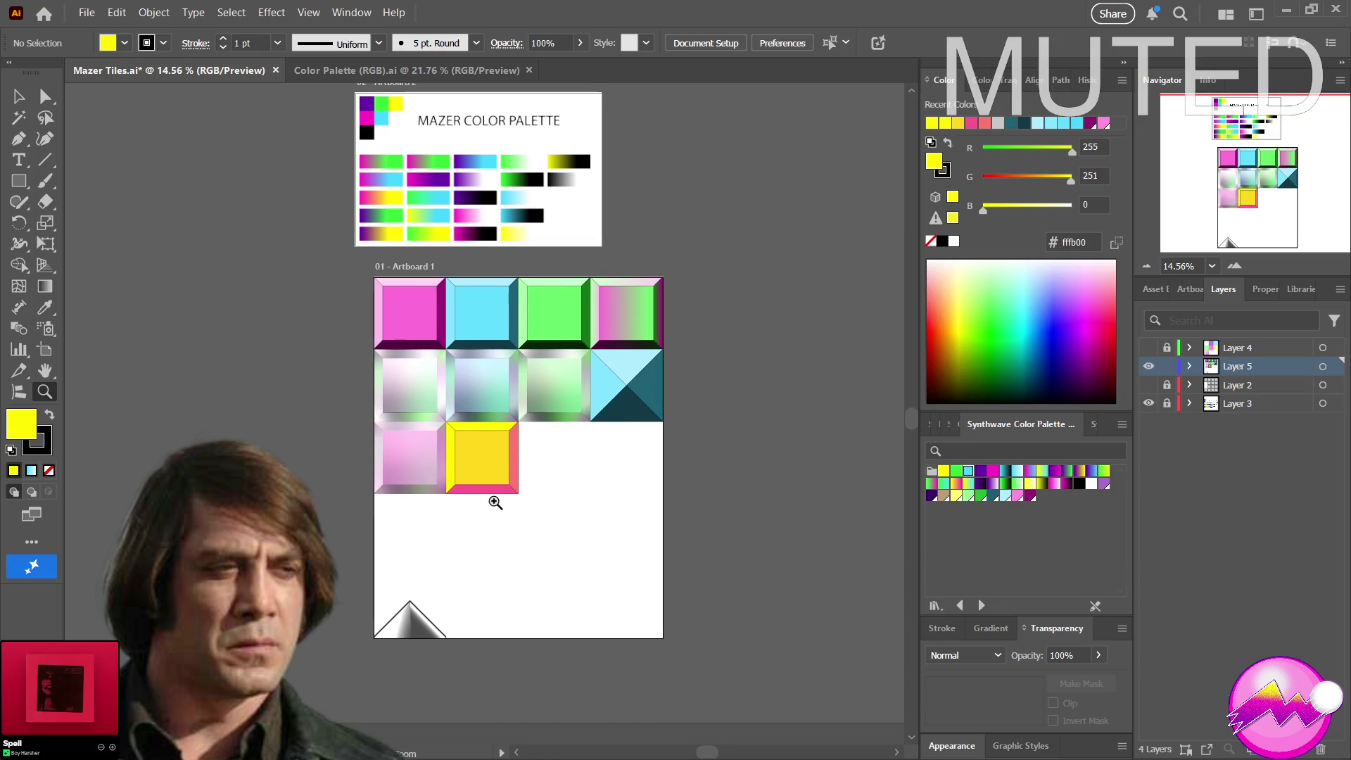
# Marquee all the yellow tile's shapes and eyedropper purple 6900aa onto their stroke
pyautogui.press('a')
pyautogui.click(497, 489)
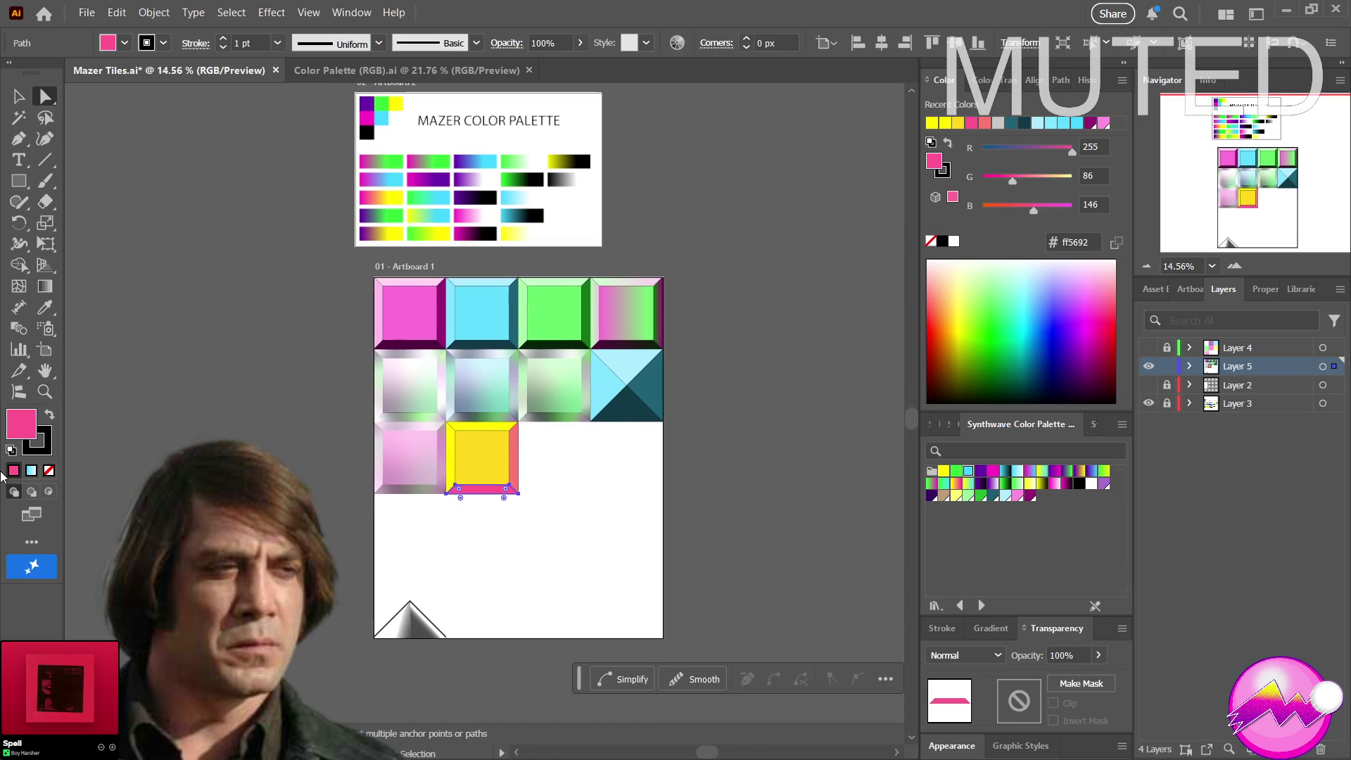
pyautogui.moveTo(549, 529); pyautogui.dragTo(452, 428)
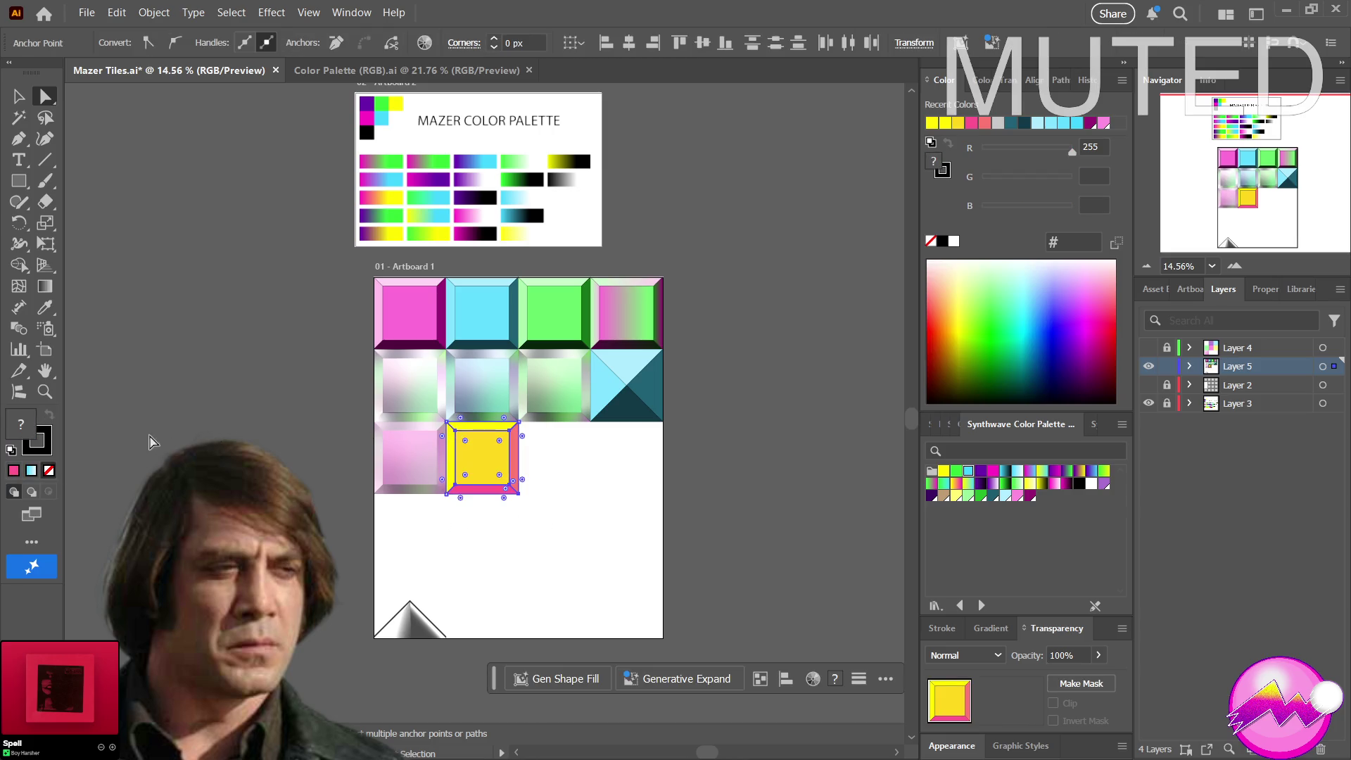
pyautogui.click(42, 450)
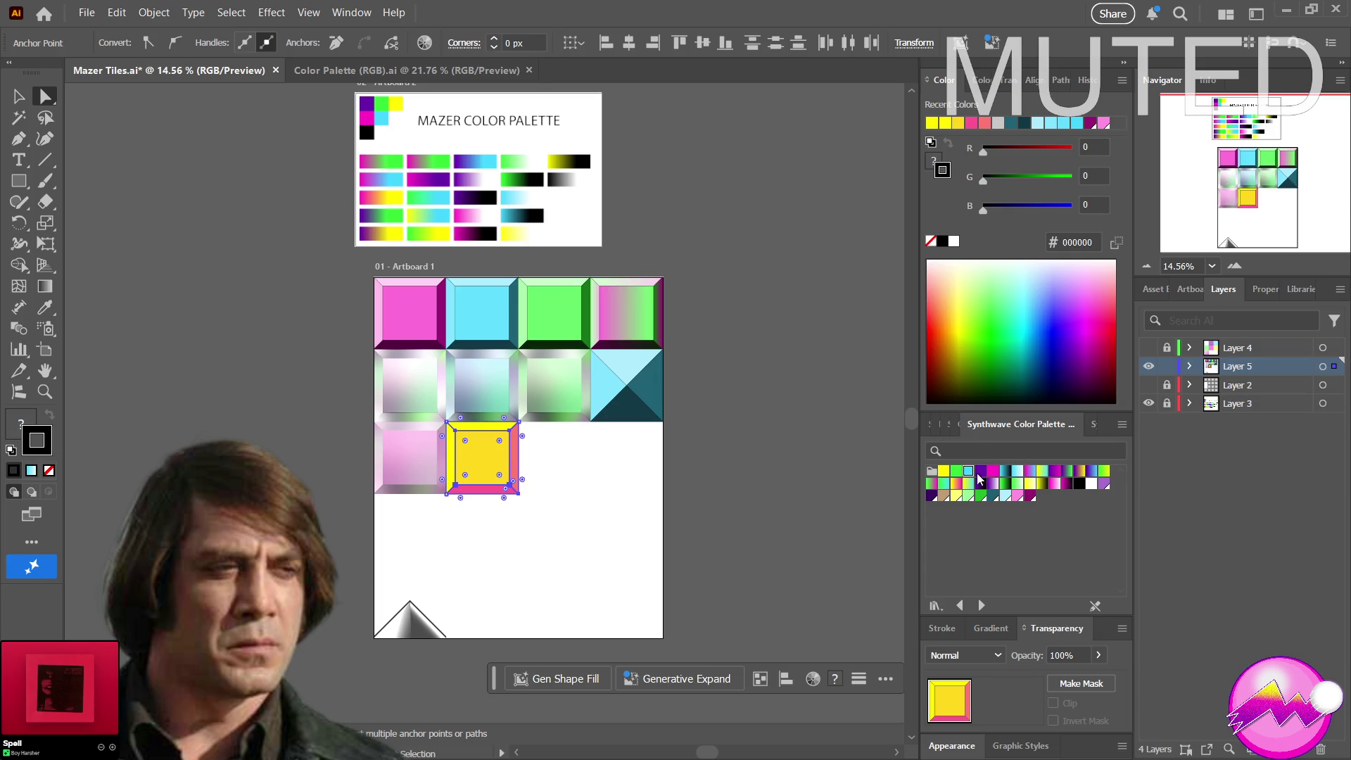
pyautogui.press('i')
pyautogui.moveTo(660, 290); pyautogui.dragTo(447, 177)
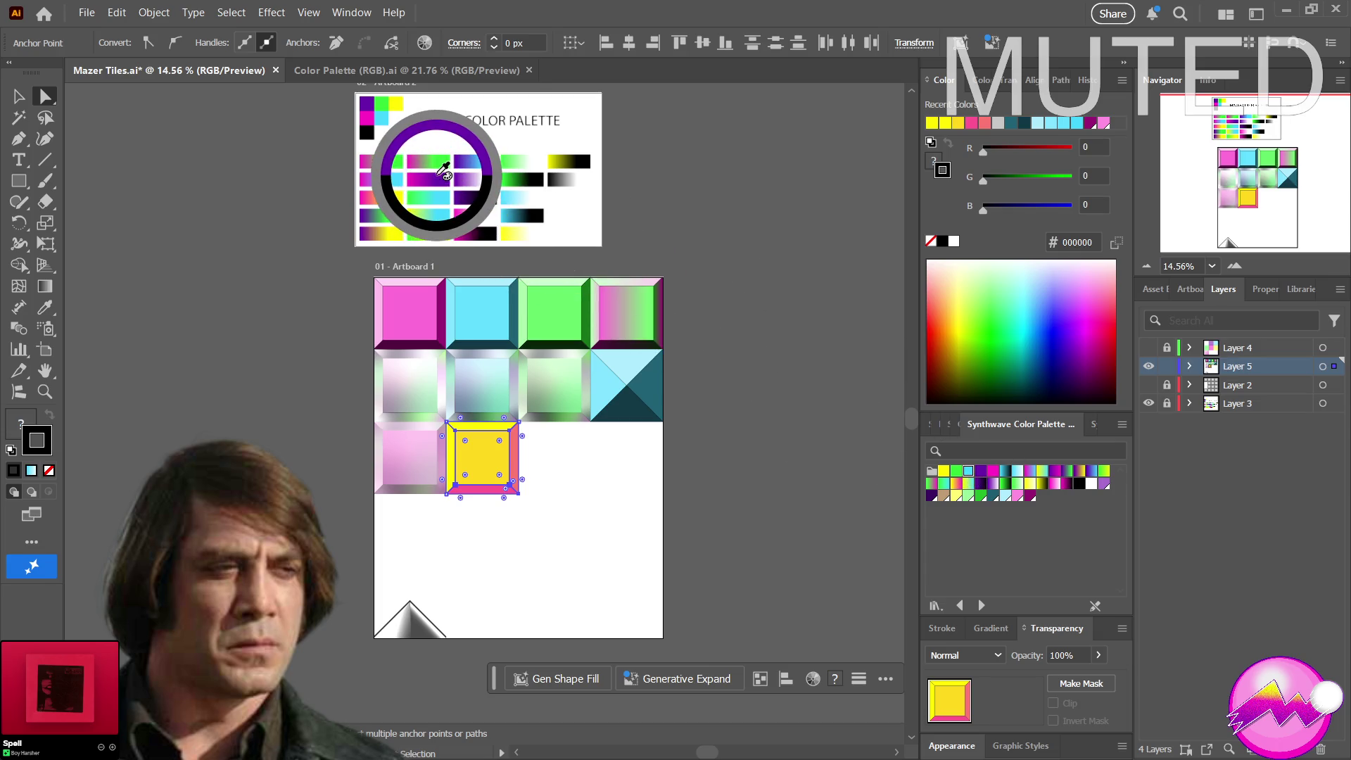
pyautogui.moveTo(448, 178); pyautogui.dragTo(410, 184)
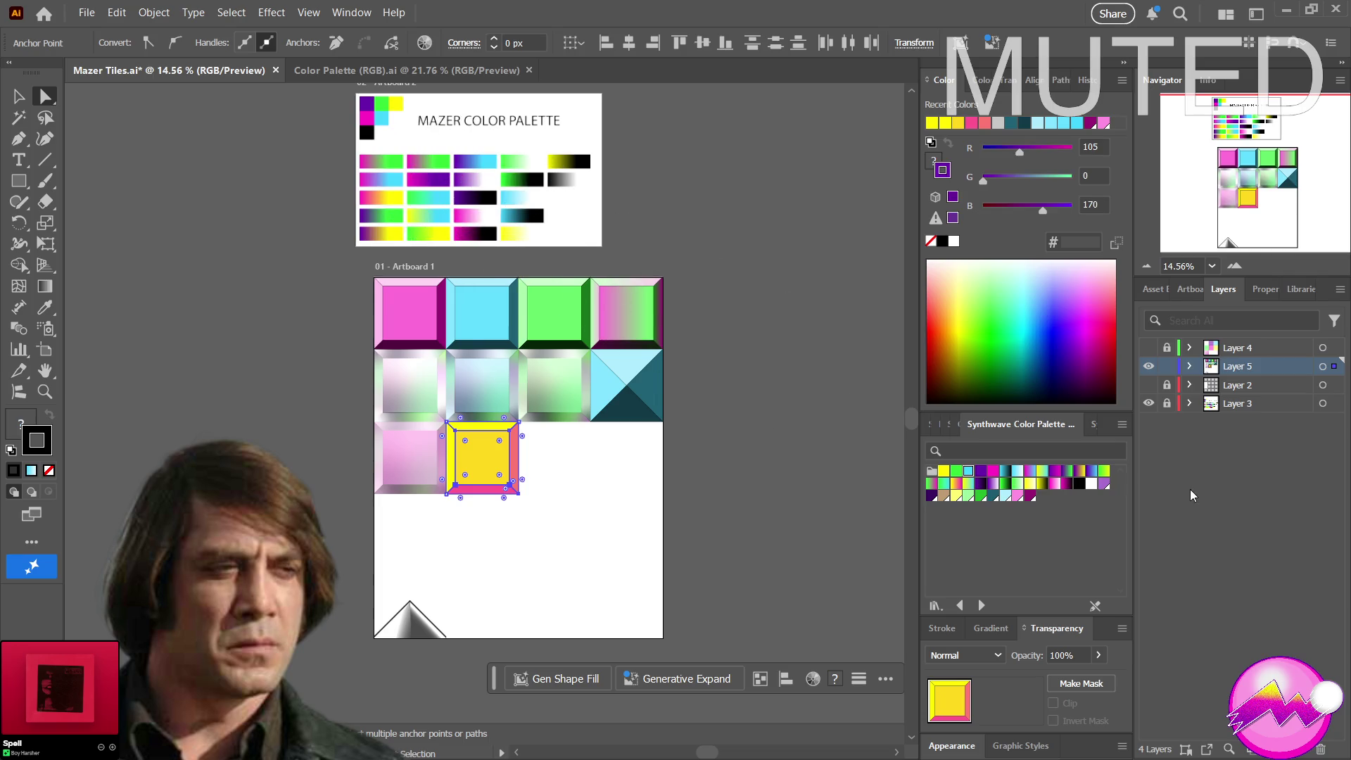
# Deselect the tile and zoom to show the tiles with the palette artwork
pyautogui.click(787, 479)
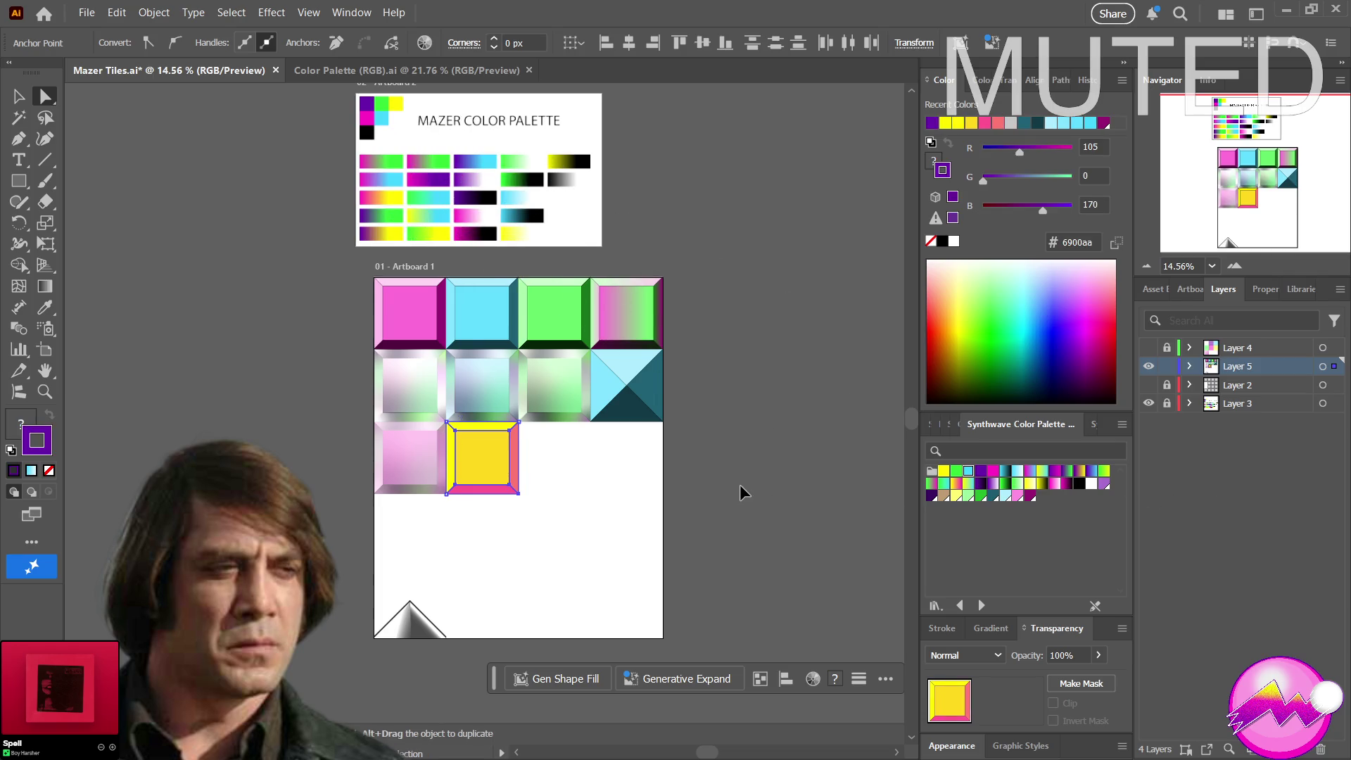
pyautogui.press('z')
pyautogui.moveTo(485, 504)
pyautogui.mouseDown()
pyautogui.moveTo(576, 482)
pyautogui.moveTo(579, 503)
pyautogui.moveTo(552, 510)
pyautogui.moveTo(607, 518)
pyautogui.mouseUp()
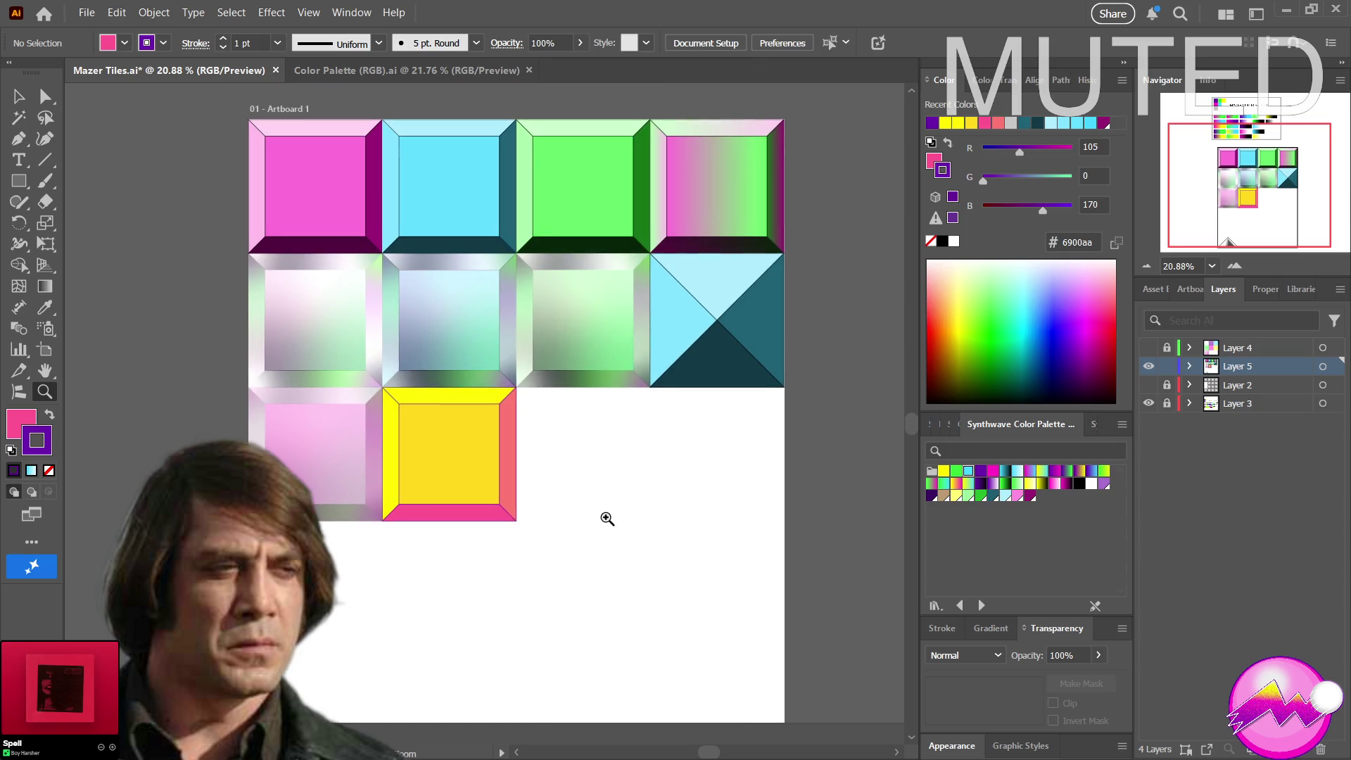
pyautogui.moveTo(607, 518)
pyautogui.mouseDown()
pyautogui.moveTo(591, 534)
pyautogui.moveTo(516, 540)
pyautogui.moveTo(542, 539)
pyautogui.mouseUp()
pyautogui.press('a')
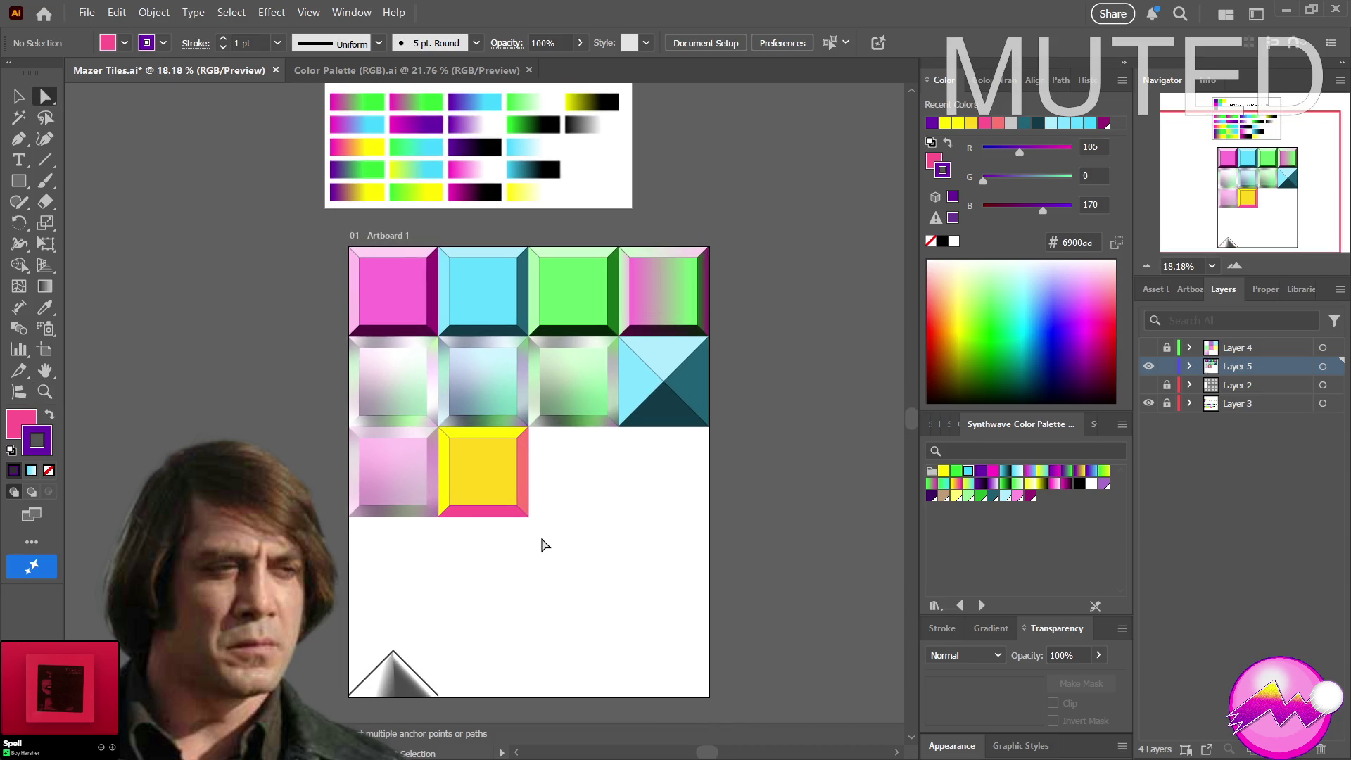
pyautogui.press('v')
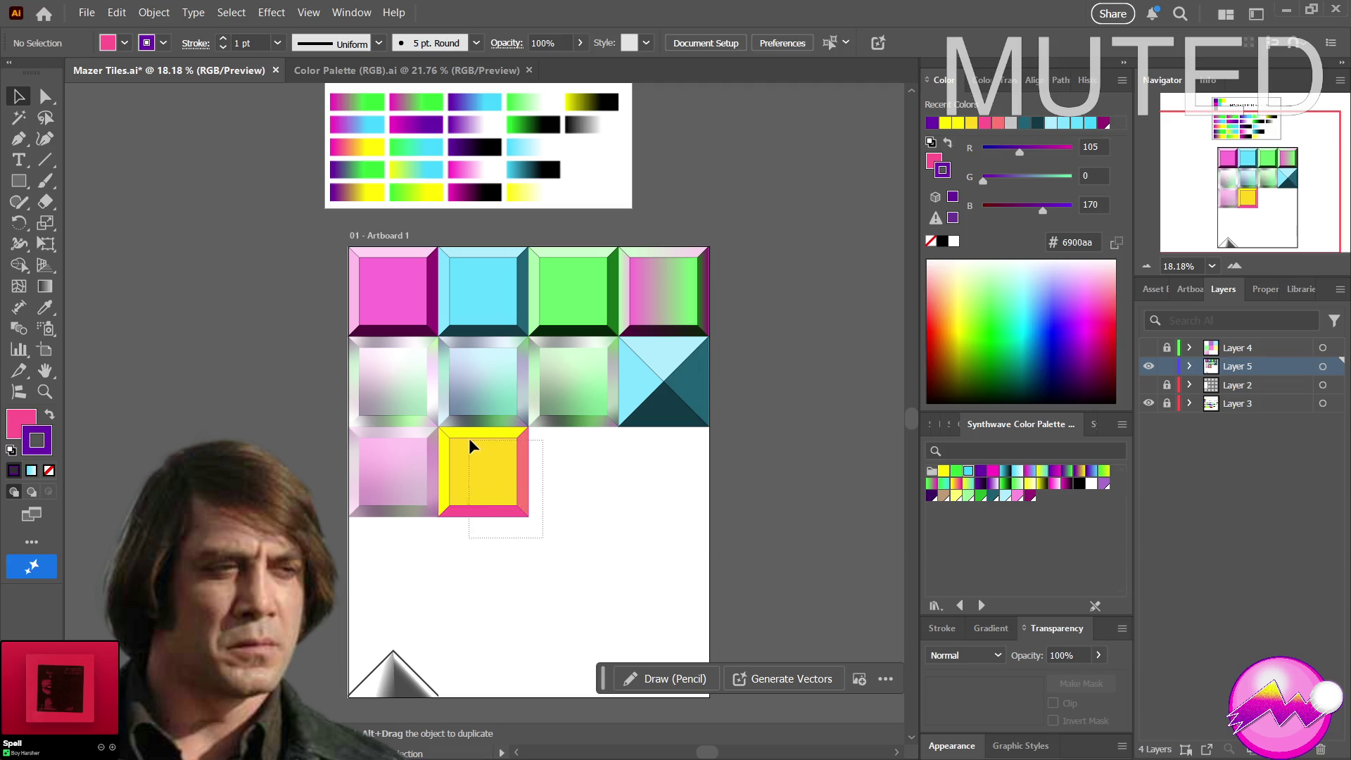
# Select the whole row-three tile and fill it flat bright yellow (fffb00) sampled from the palette
pyautogui.moveTo(445, 431); pyautogui.dragTo(440, 429)
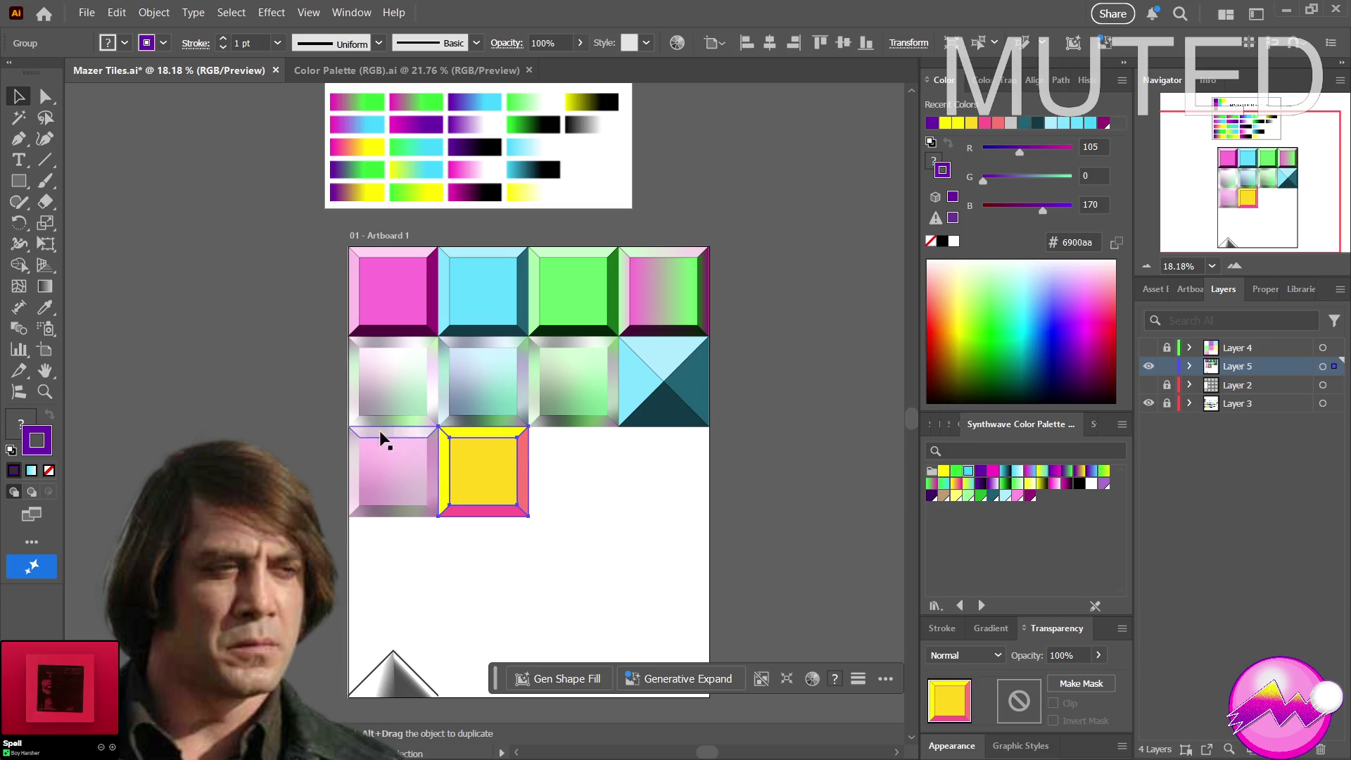
pyautogui.click(12, 427)
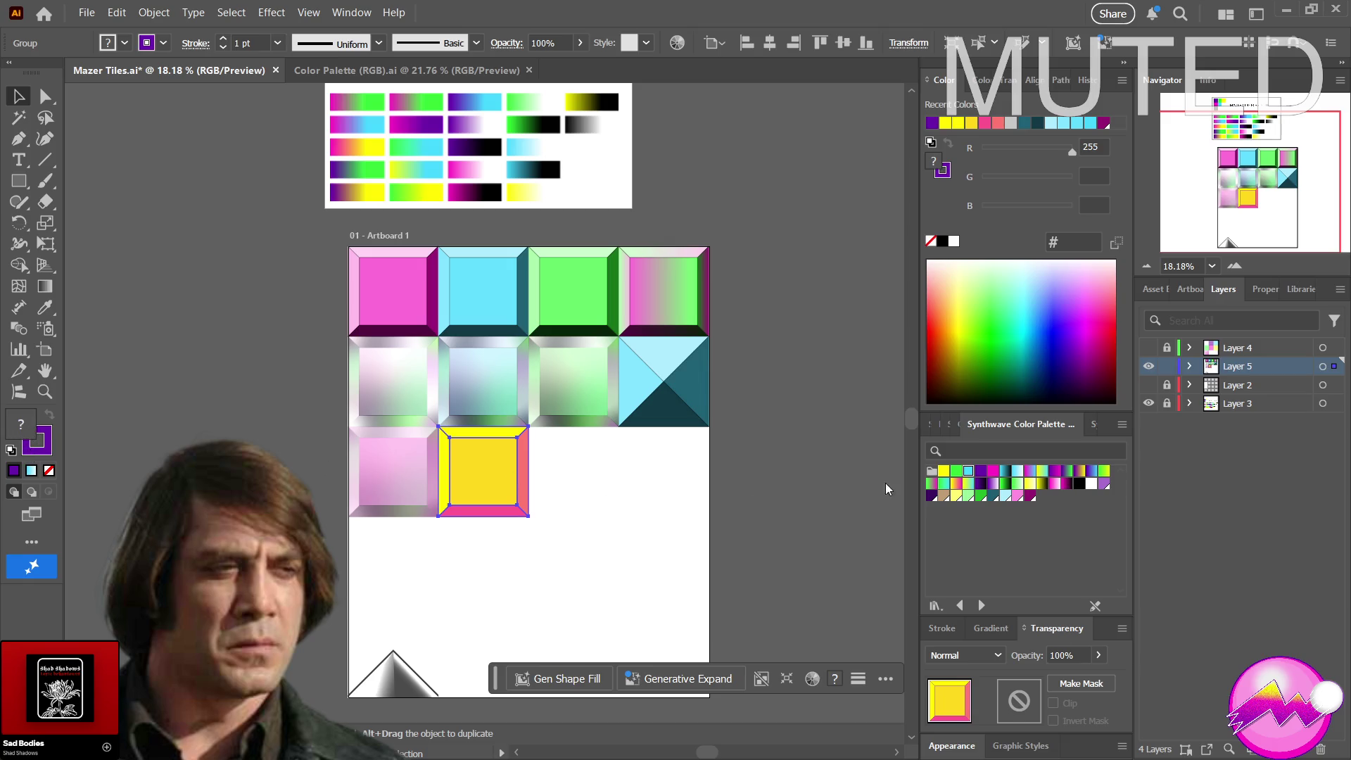
pyautogui.moveTo(594, 347); pyautogui.dragTo(517, 198)
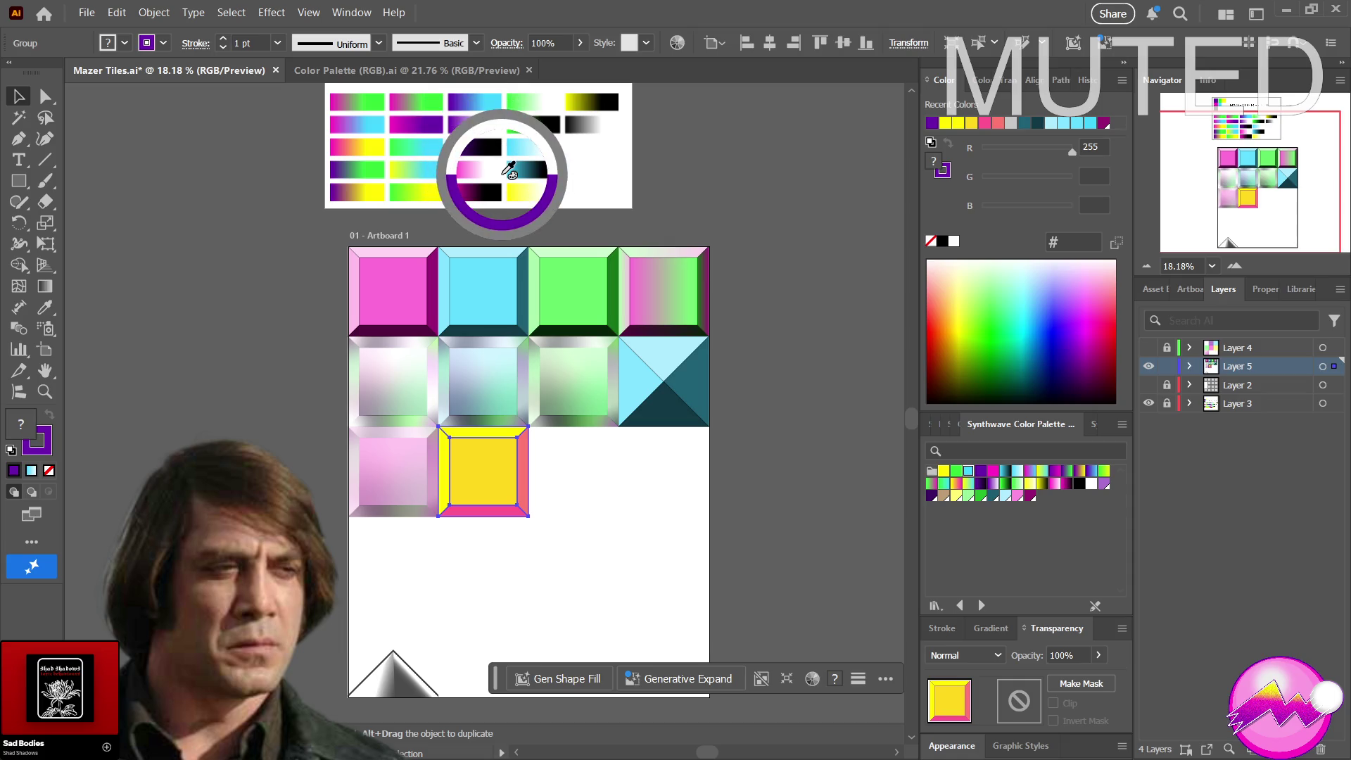
pyautogui.moveTo(523, 193)
pyautogui.mouseDown()
pyautogui.moveTo(446, 161)
pyautogui.moveTo(564, 225)
pyautogui.mouseUp()
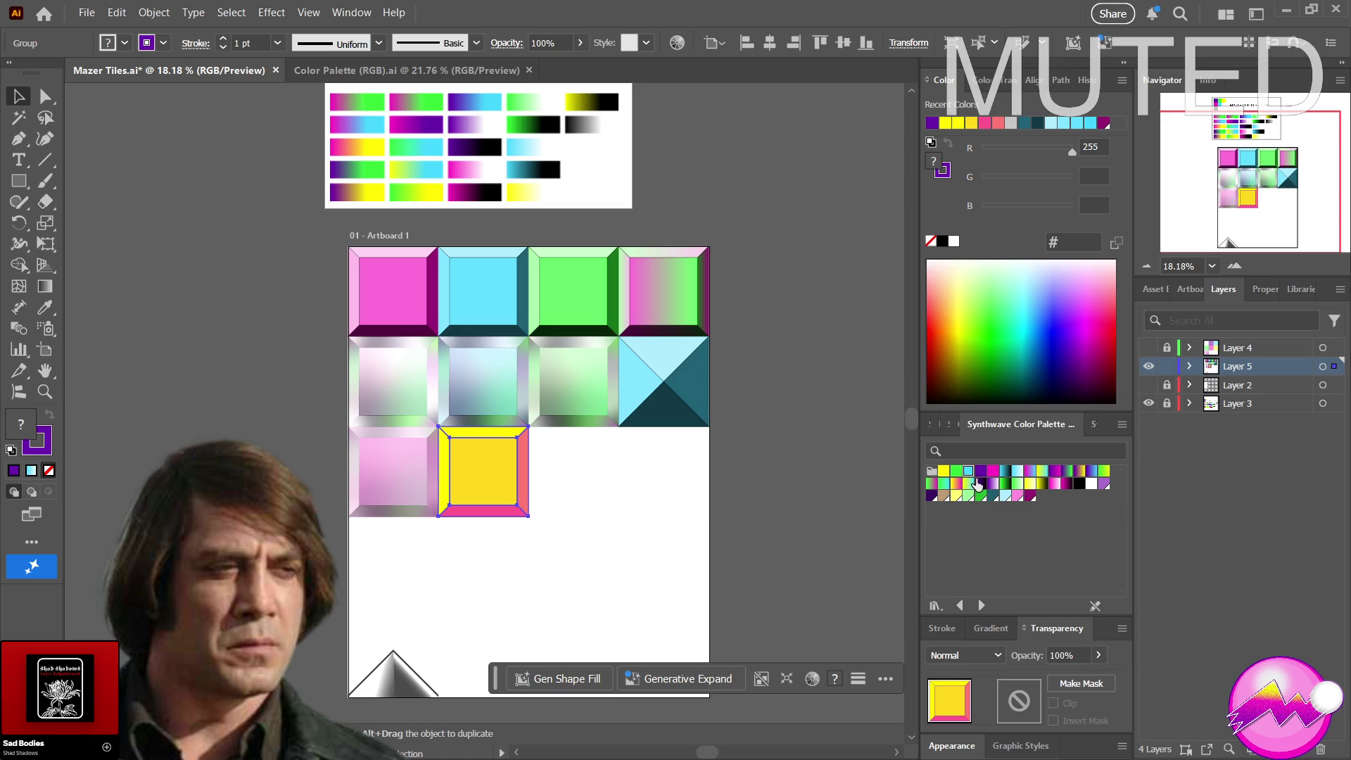
pyautogui.click(944, 472)
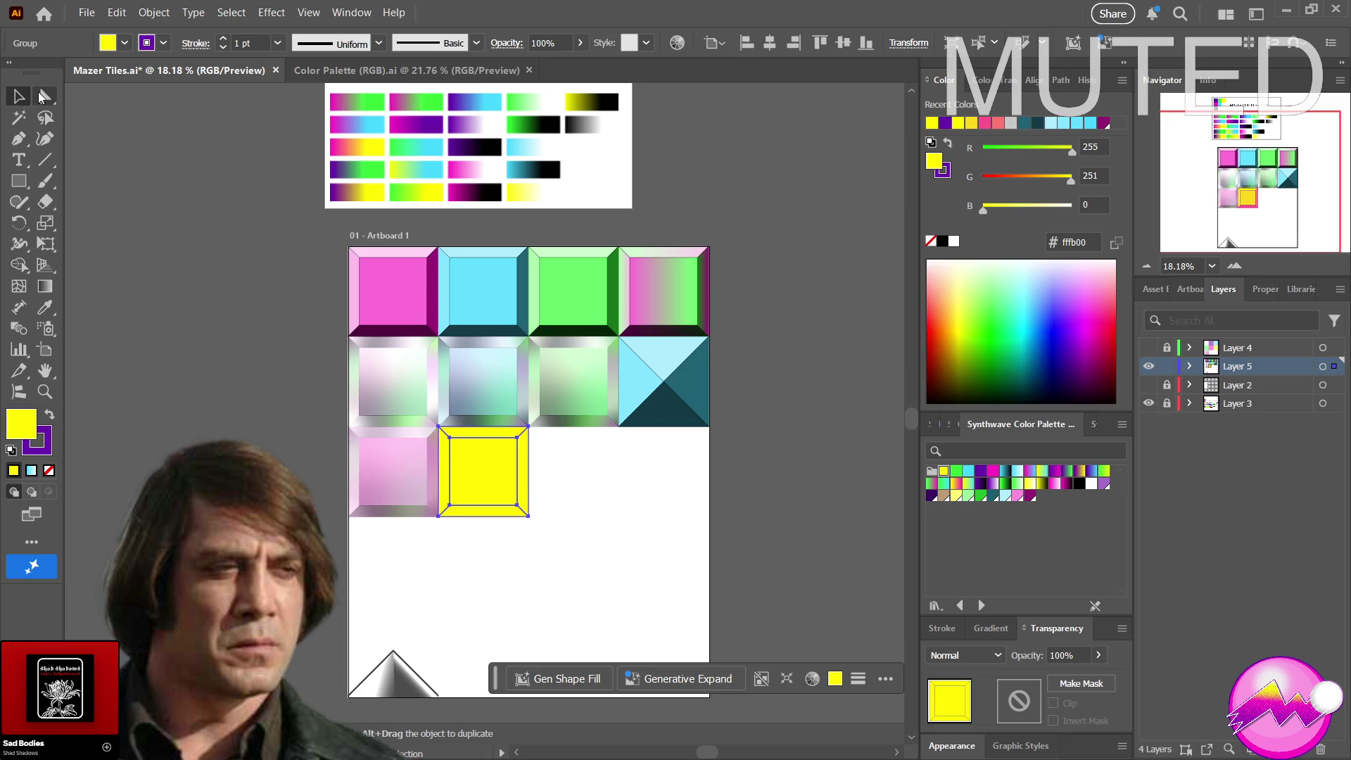
# Switch to the Direct Selection tool and clear the selection
pyautogui.click(45, 96)
pyautogui.click(603, 507)
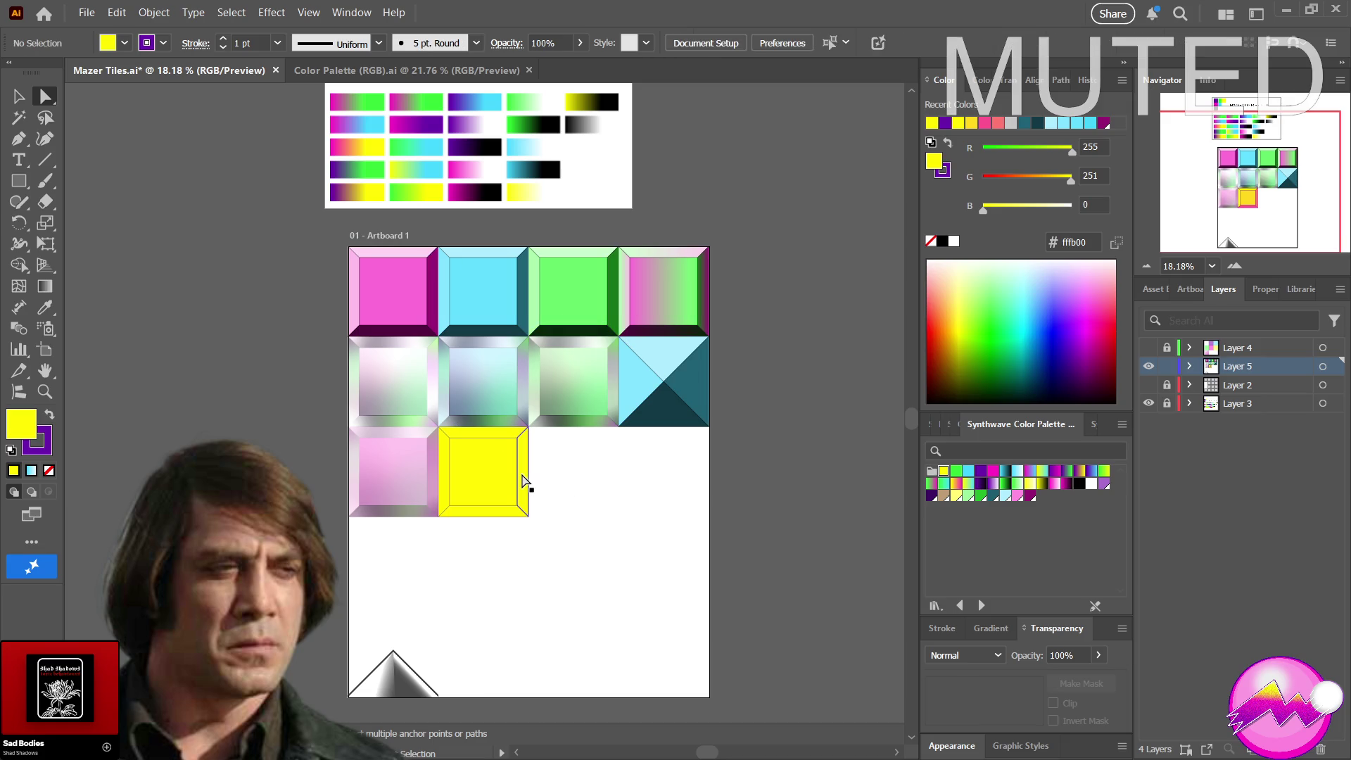
# Give all parts of the yellow tile a black stroke
pyautogui.moveTo(562, 539); pyautogui.dragTo(447, 438)
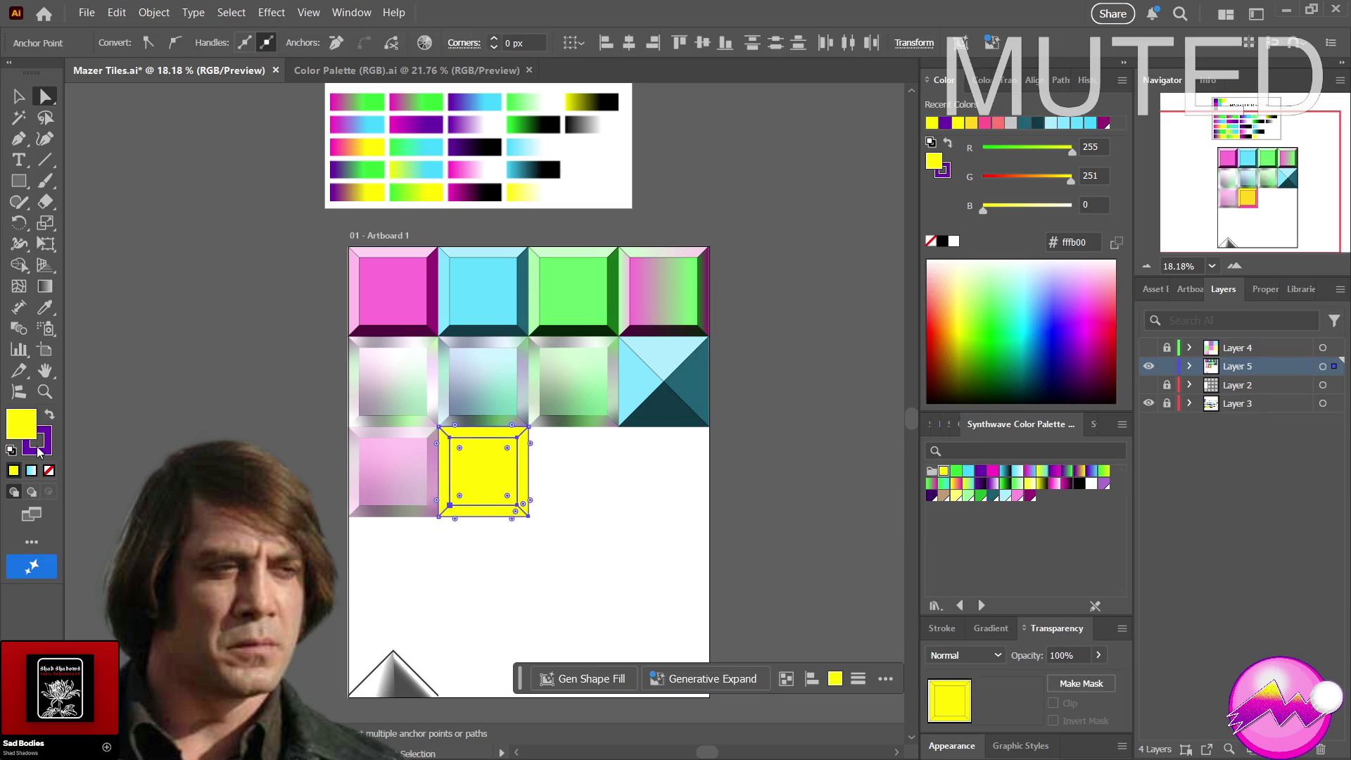
pyautogui.click(38, 446)
pyautogui.click(1077, 483)
pyautogui.click(476, 555)
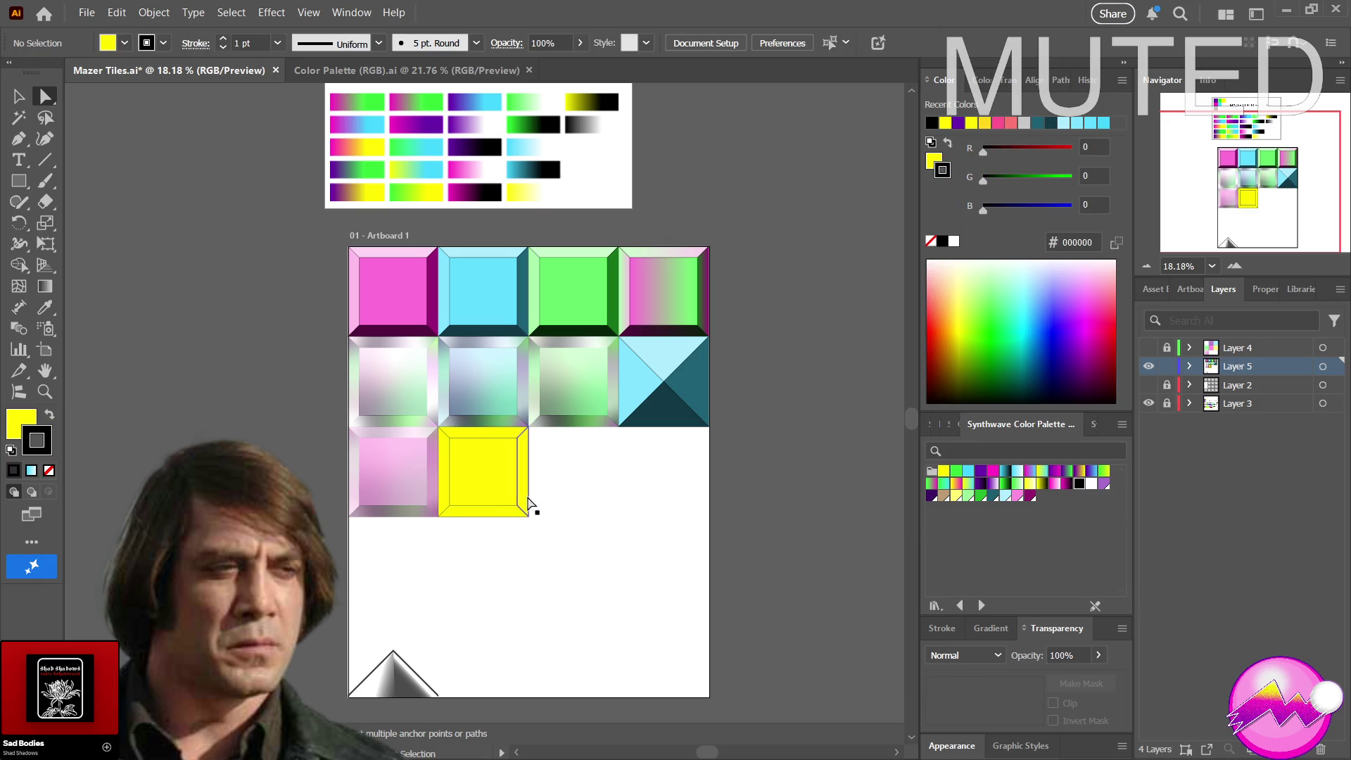
# Fill the tile's right bevel with the dark olive yellow sampled from the palette
pyautogui.click(525, 493)
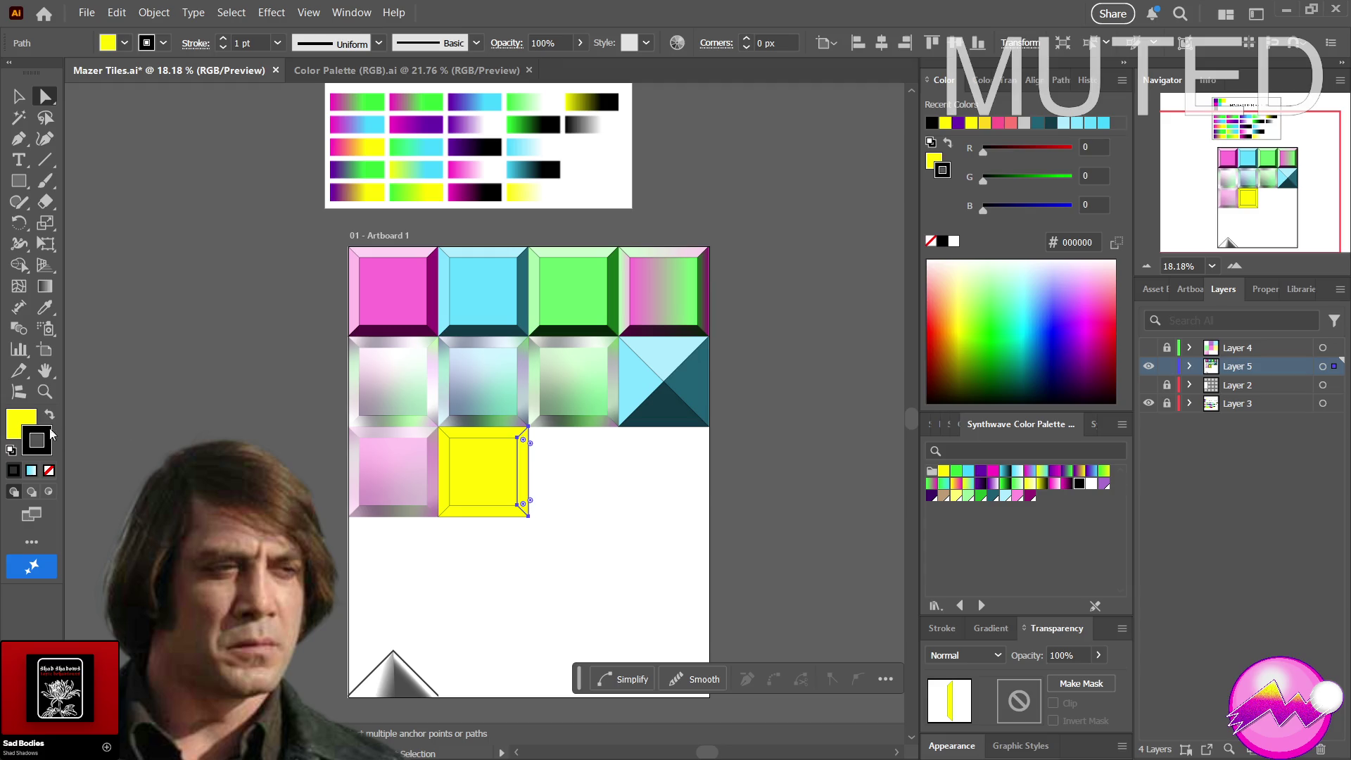
pyautogui.click(25, 424)
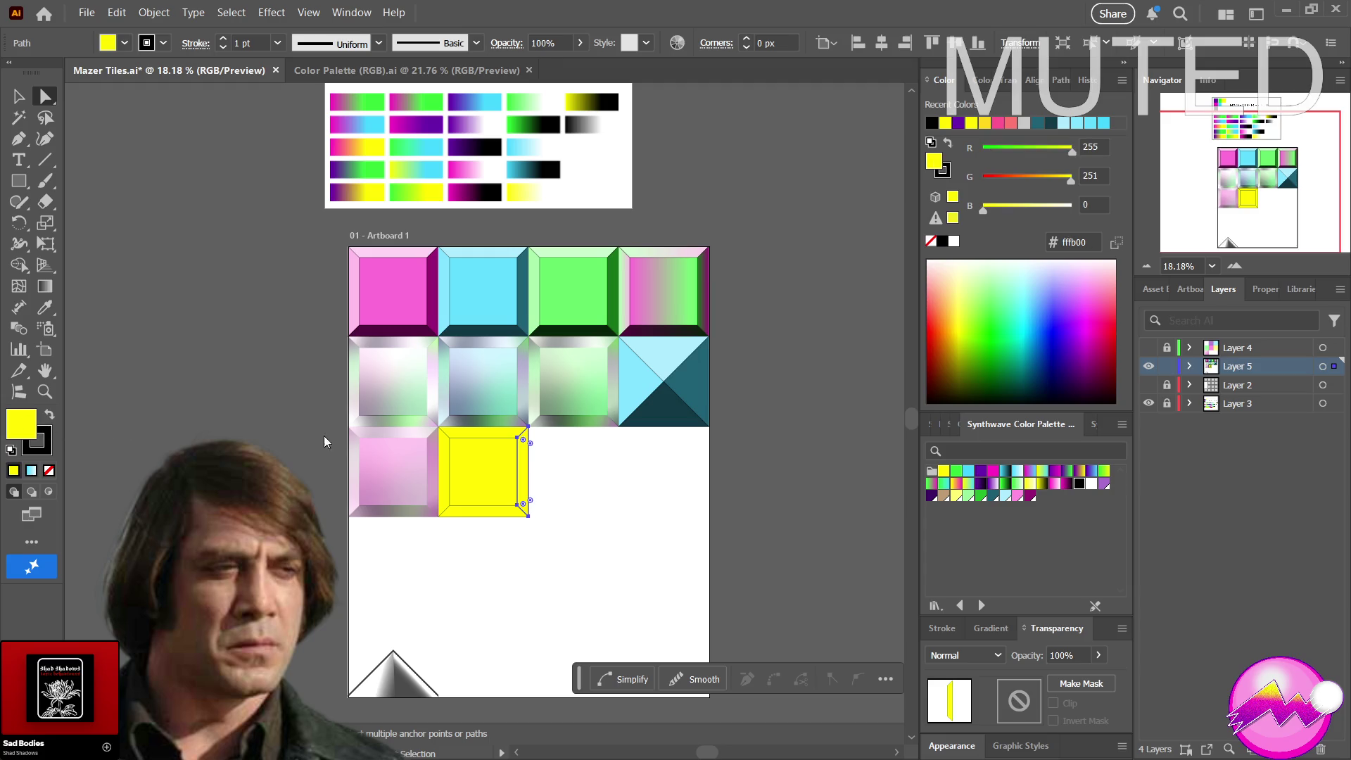
pyautogui.moveTo(468, 166); pyautogui.dragTo(591, 96)
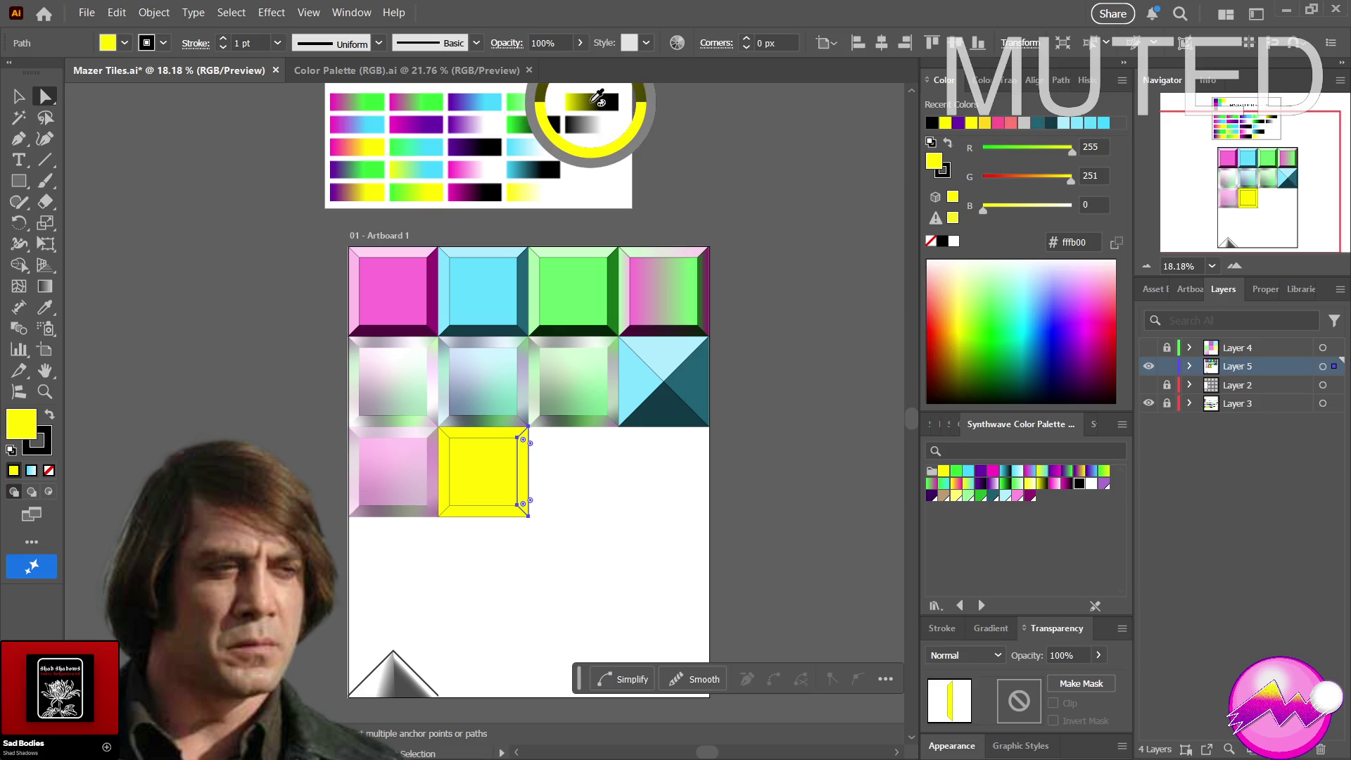
pyautogui.moveTo(593, 98); pyautogui.dragTo(585, 100)
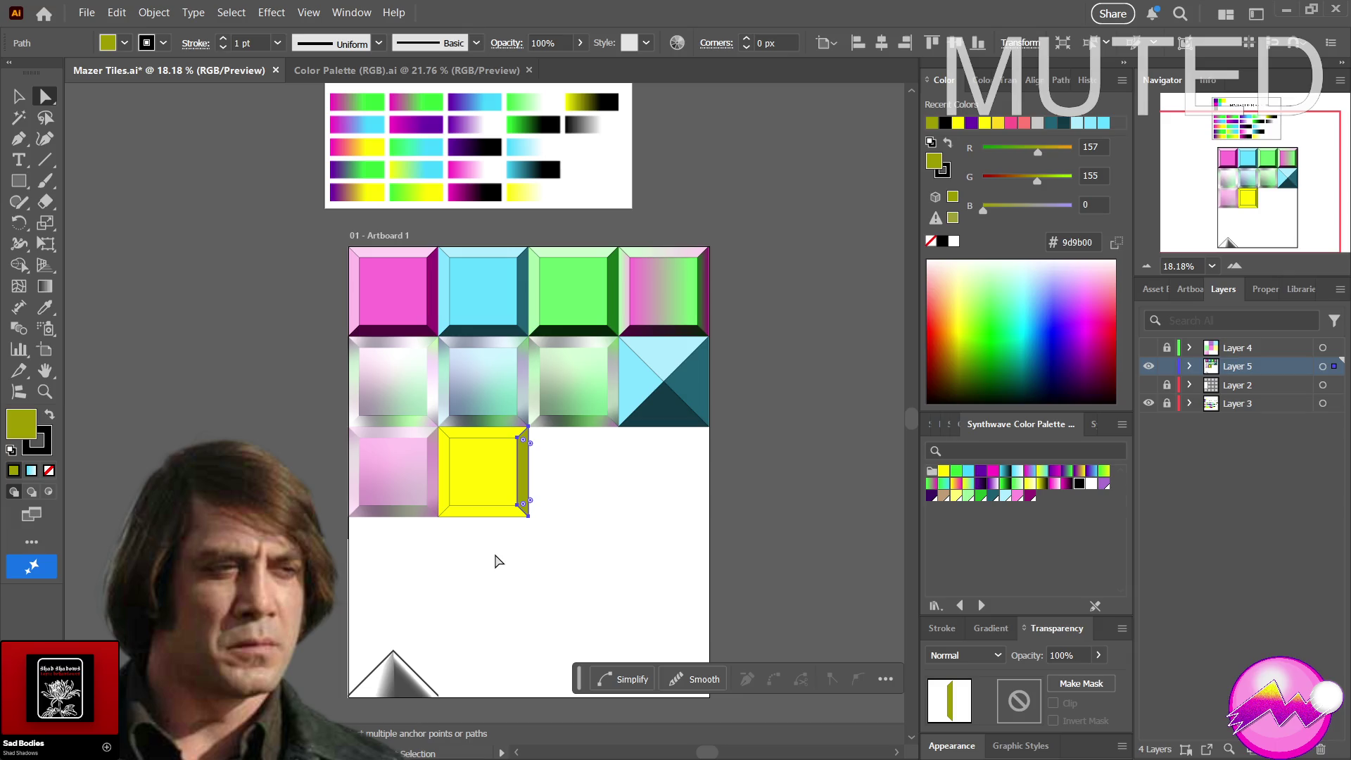
pyautogui.click(461, 512)
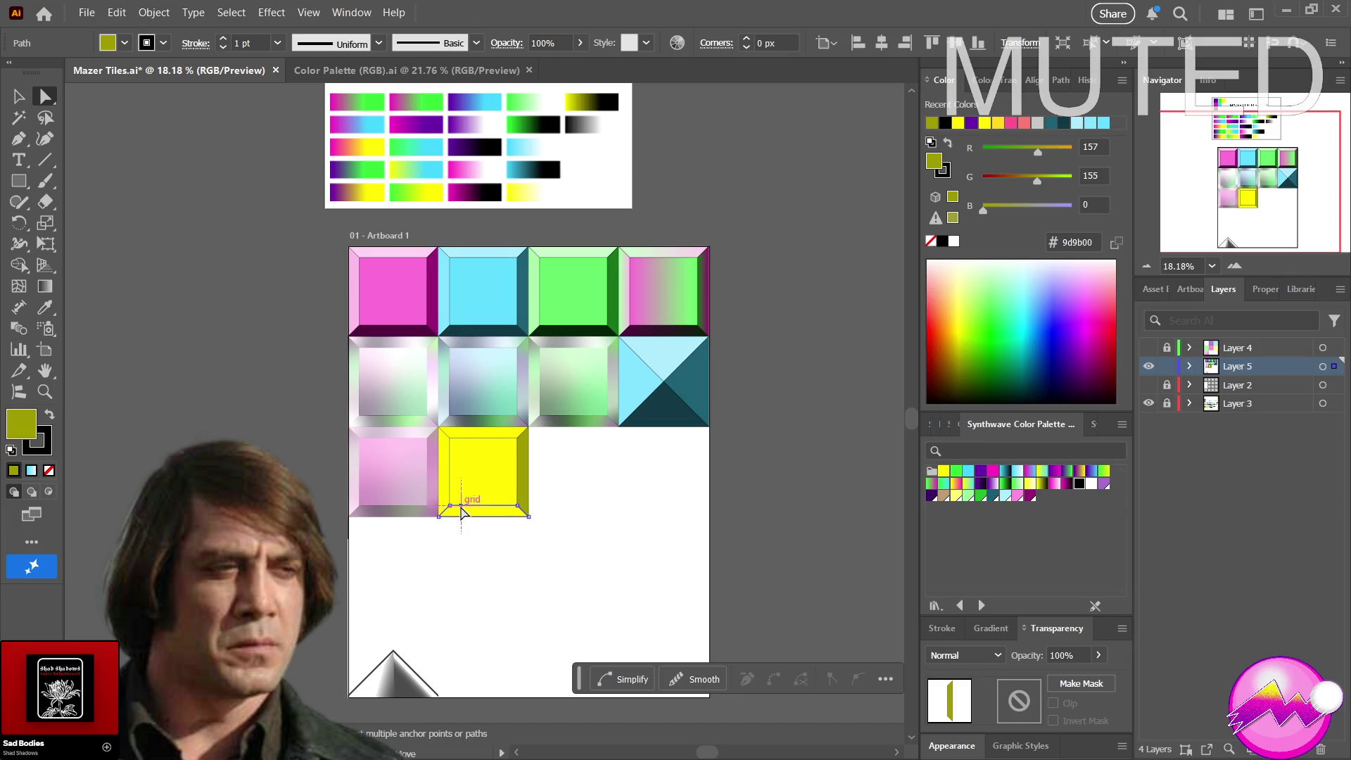
# Fill the bottom and right bevels with the Dark Yellow (tan) swatch
pyautogui.click(944, 496)
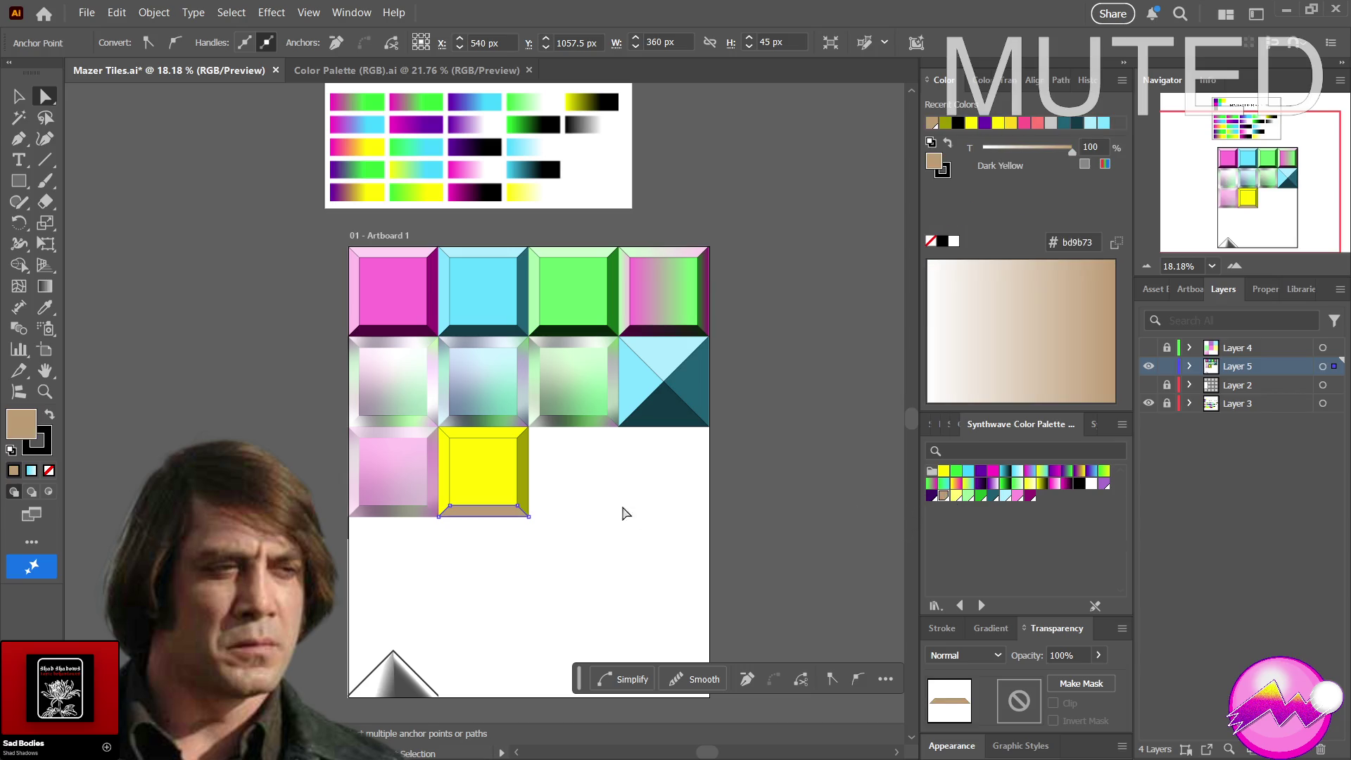
pyautogui.click(527, 499)
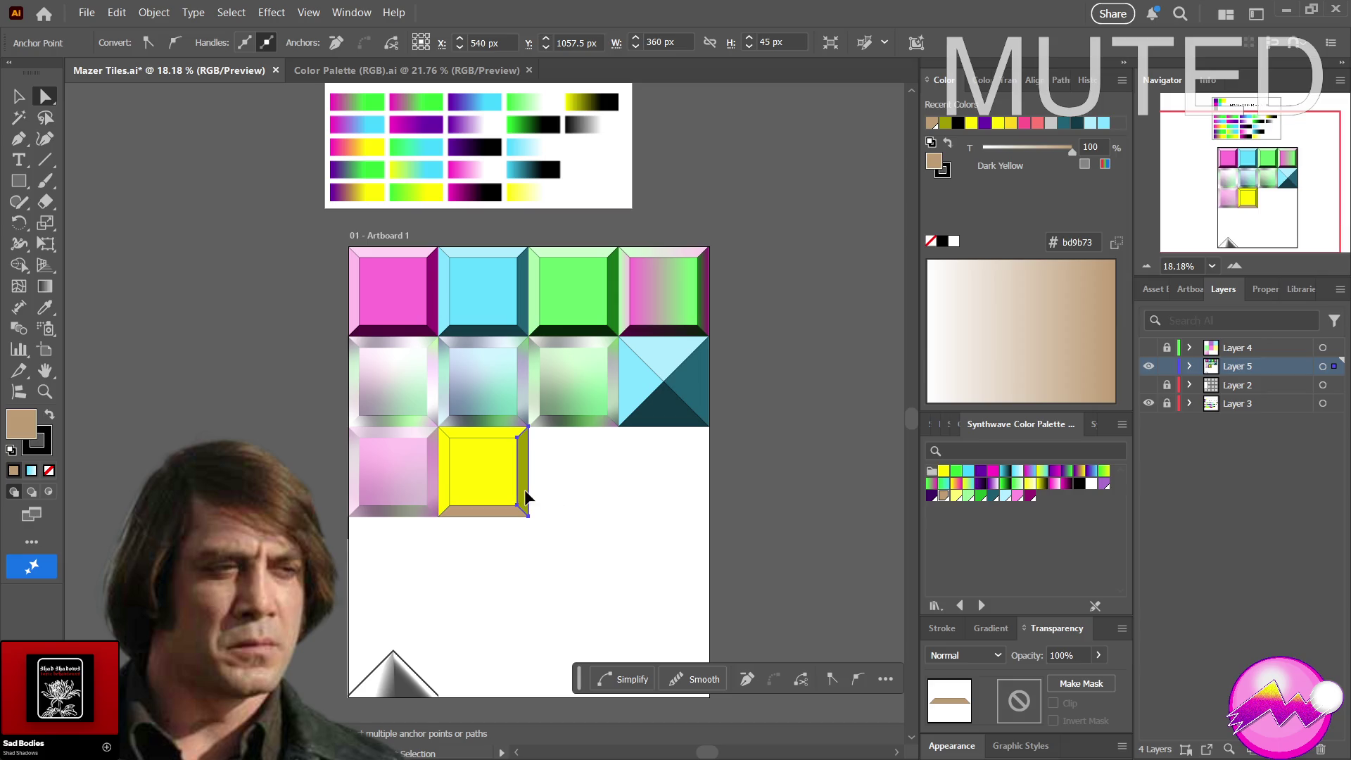
pyautogui.click(943, 498)
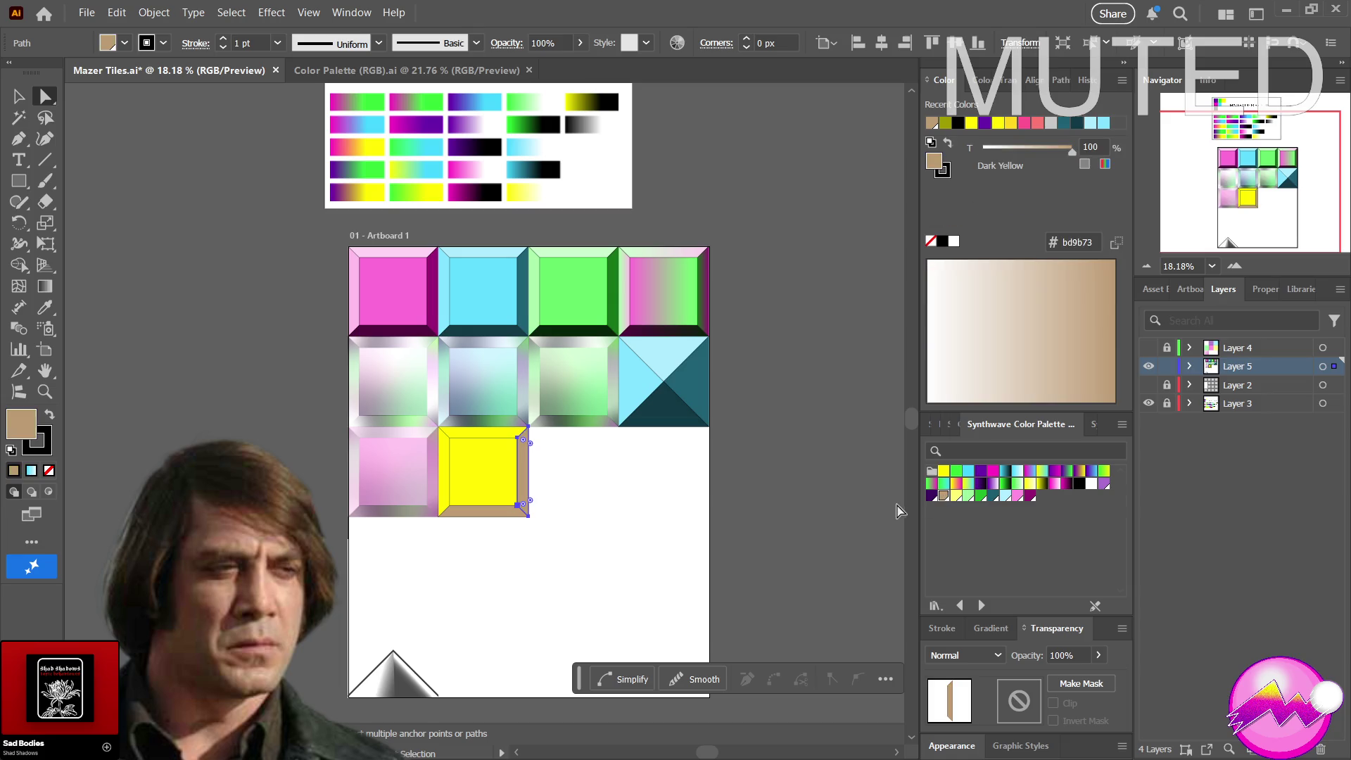
pyautogui.click(480, 477)
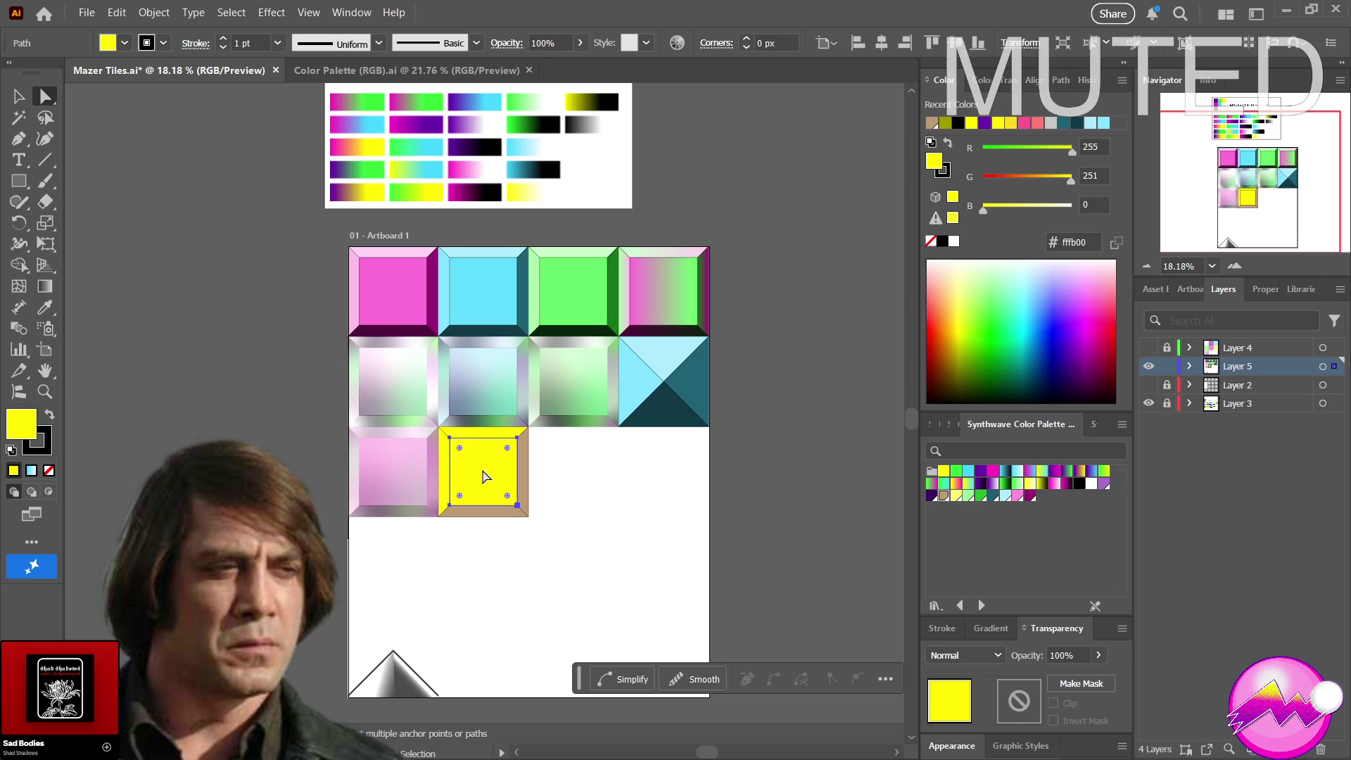
pyautogui.click(445, 473)
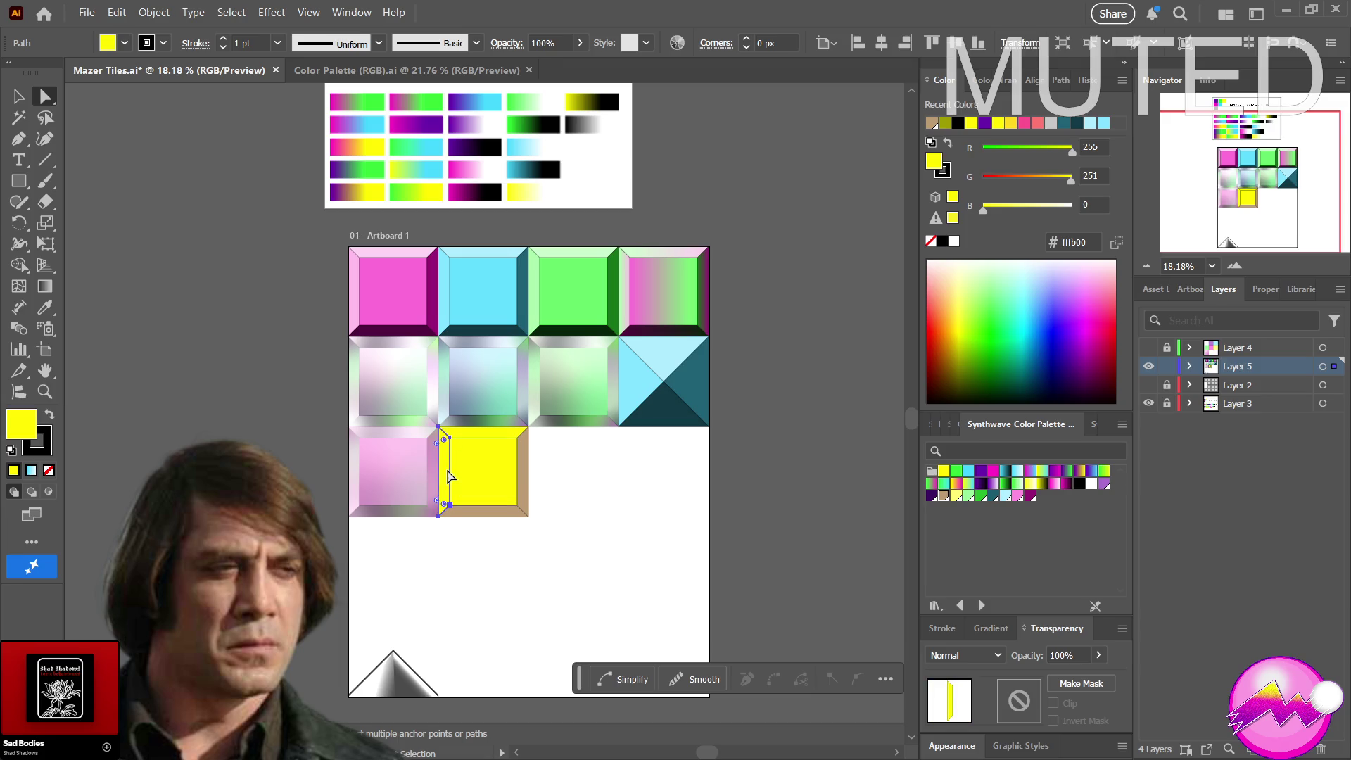
# Fill the top and left highlight bevels with the Light Yellow swatch
pyautogui.click(476, 435)
pyautogui.keyDown('shift'); pyautogui.click(448, 464); pyautogui.keyUp('shift')
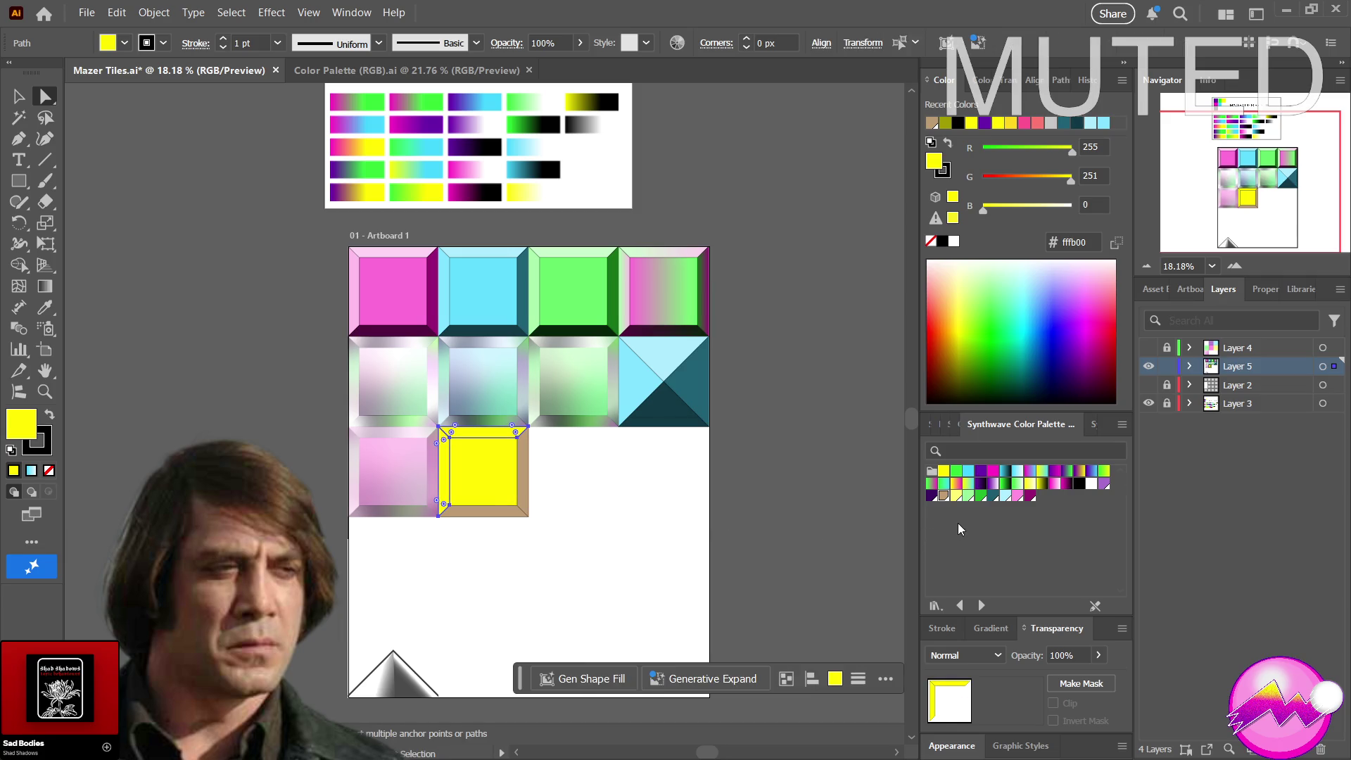
pyautogui.click(957, 495)
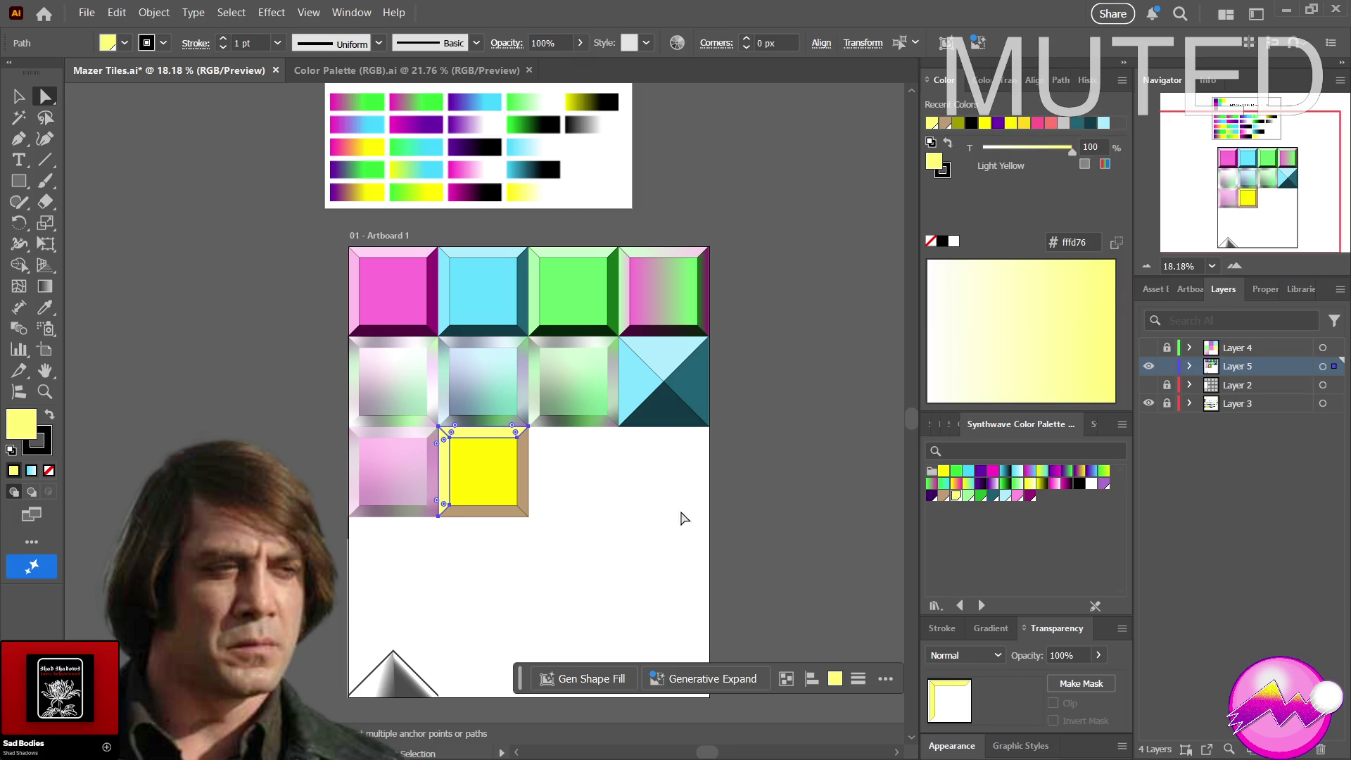
pyautogui.click(572, 512)
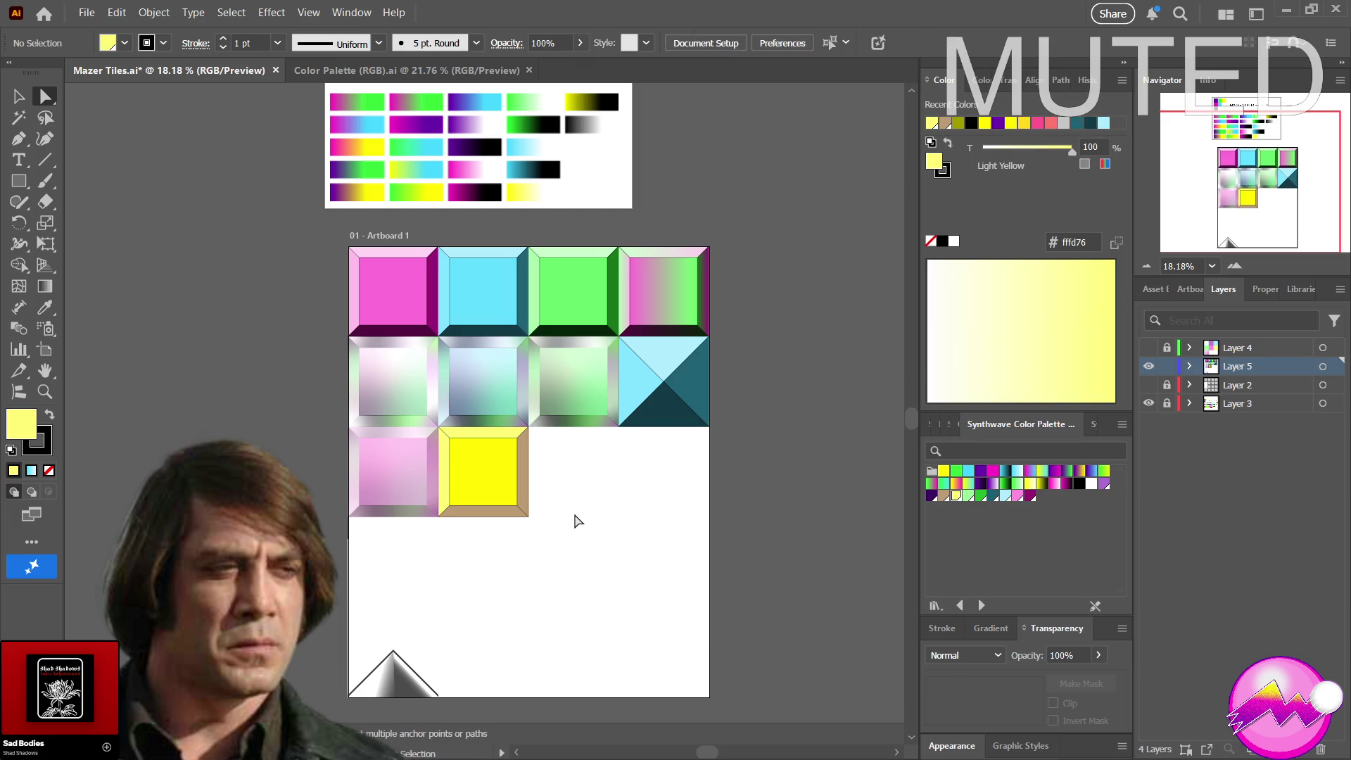
pyautogui.press('z')
pyautogui.moveTo(579, 516); pyautogui.dragTo(575, 523)
pyautogui.press('a')
# Reselect the top and left bevels and fill them white
pyautogui.click(446, 482)
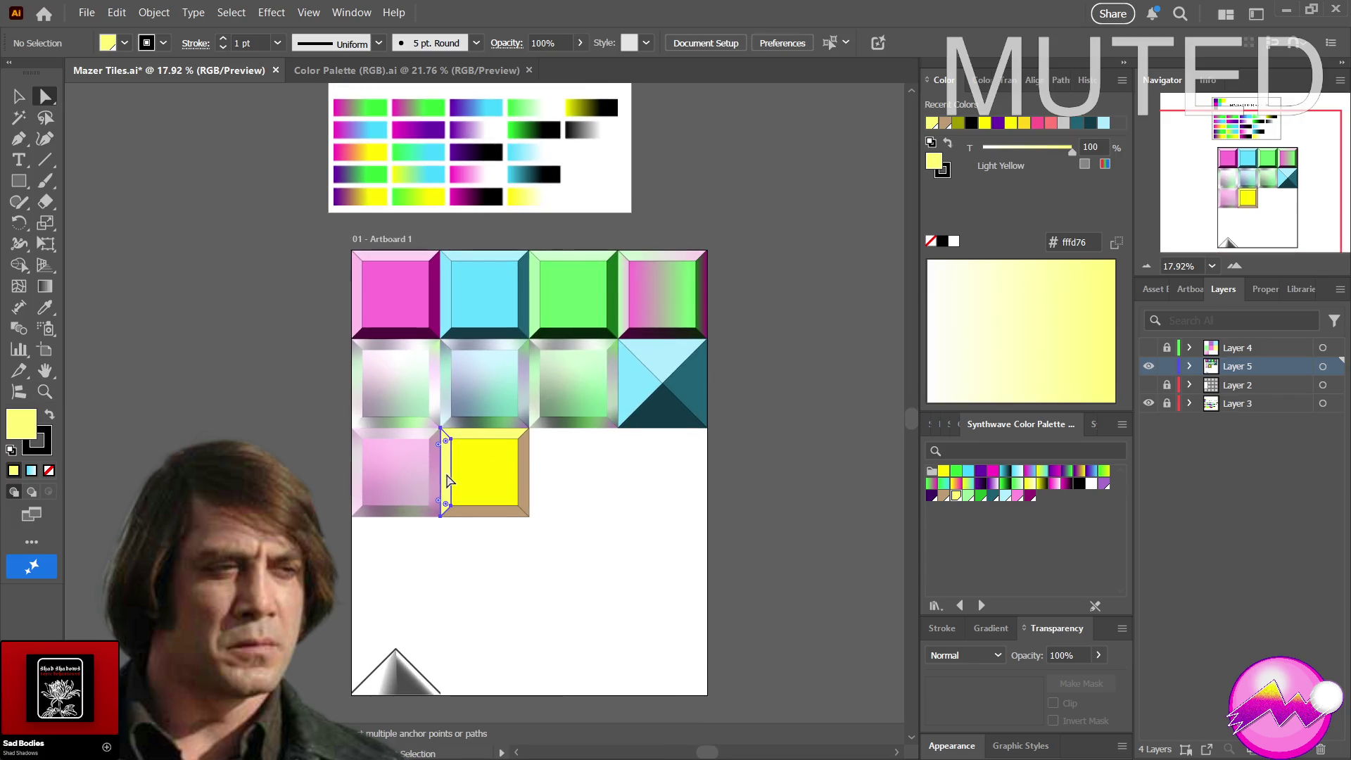
pyautogui.keyDown('shift'); pyautogui.click(469, 439); pyautogui.keyUp('shift')
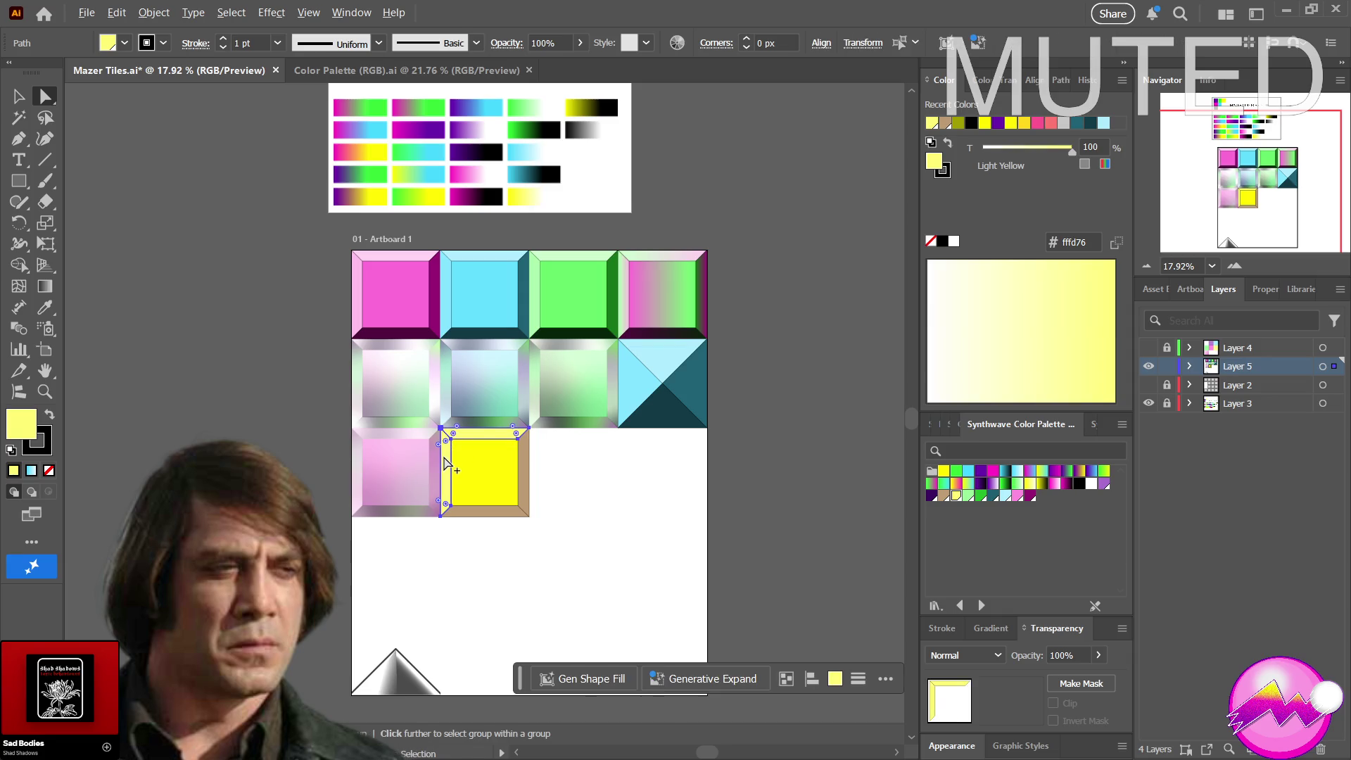
pyautogui.click(453, 463)
pyautogui.click(582, 519)
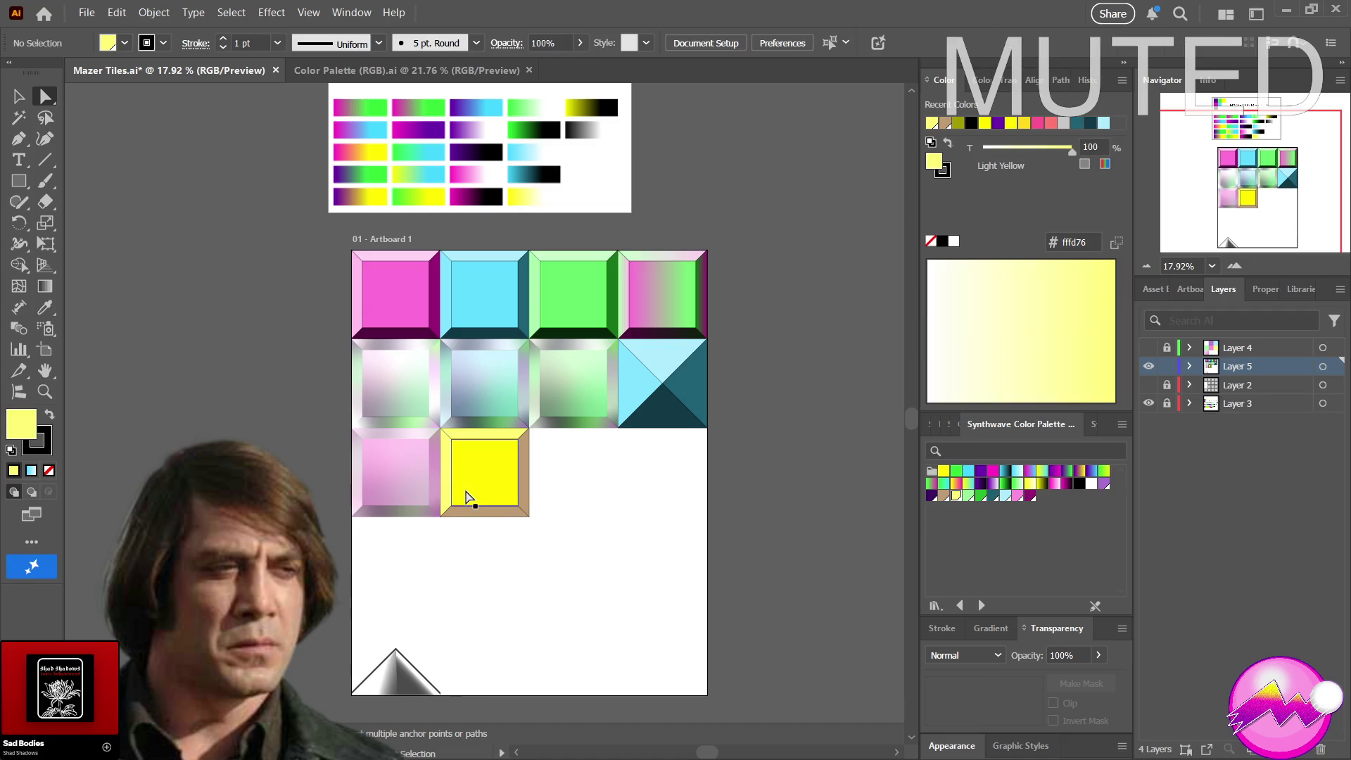
pyautogui.click(456, 472)
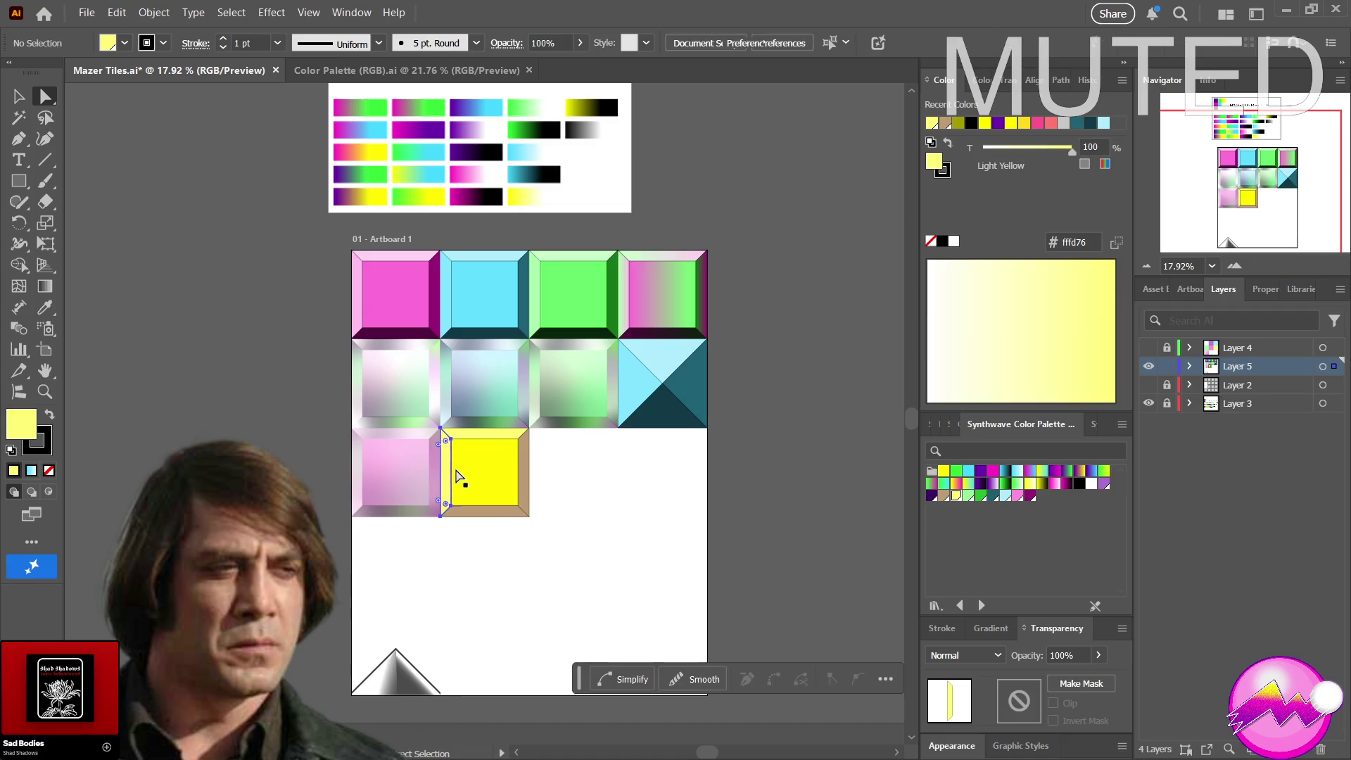
pyautogui.keyDown('shift'); pyautogui.click(486, 435); pyautogui.keyUp('shift')
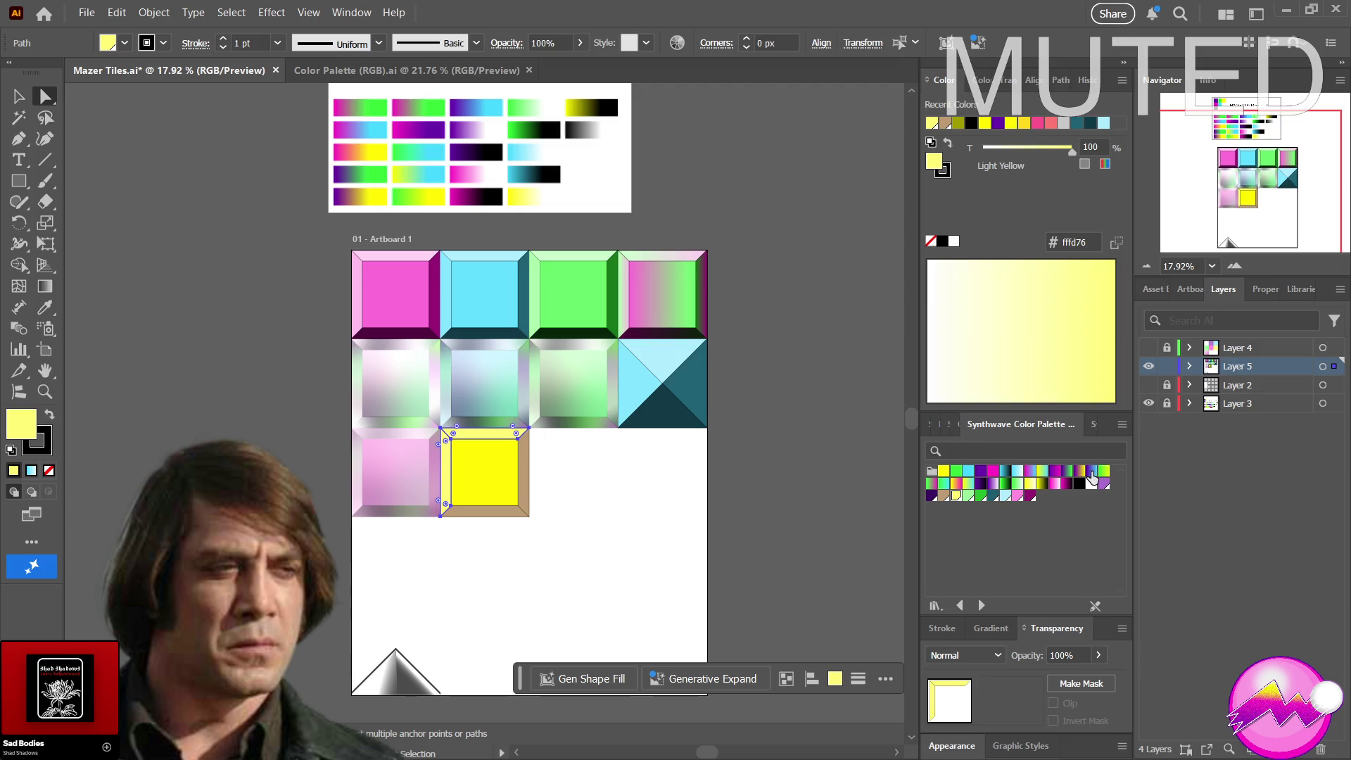
pyautogui.click(1092, 484)
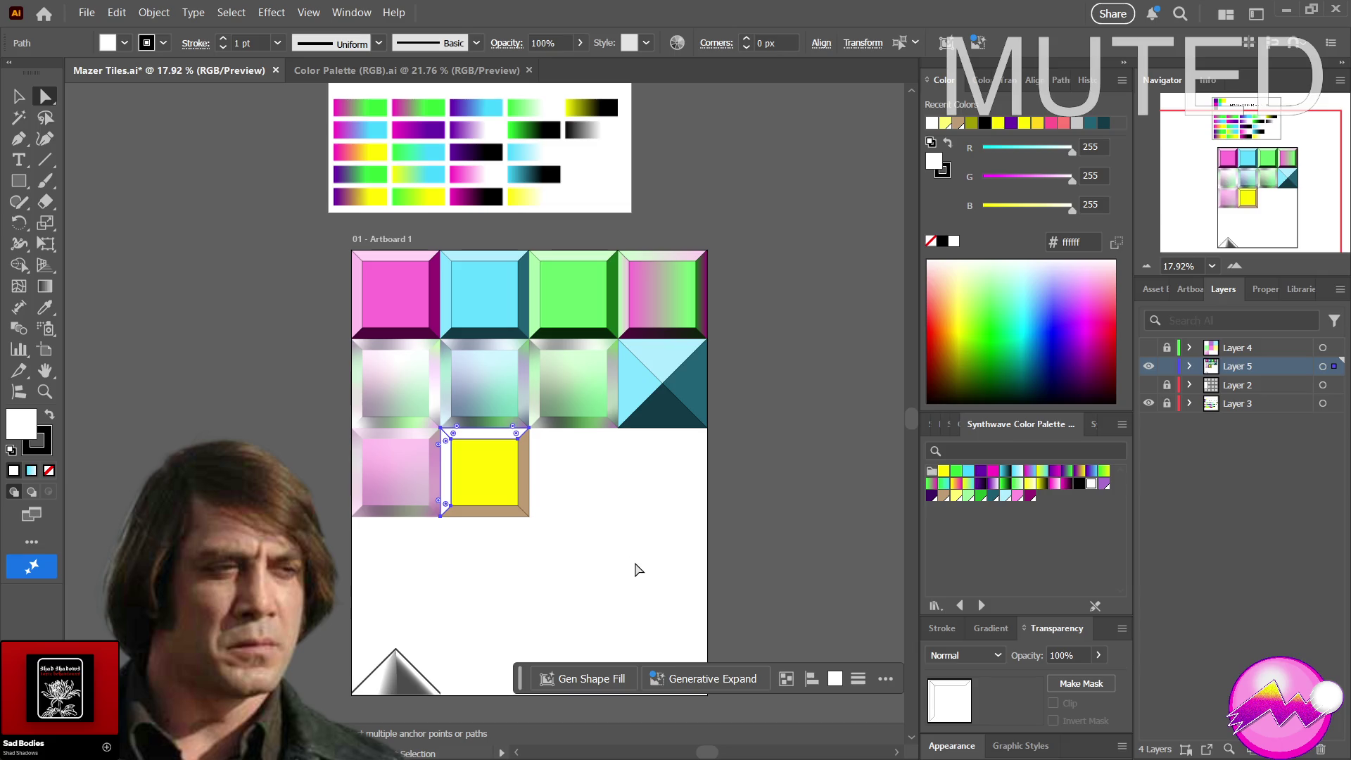
pyautogui.scroll(1, 727, 552)
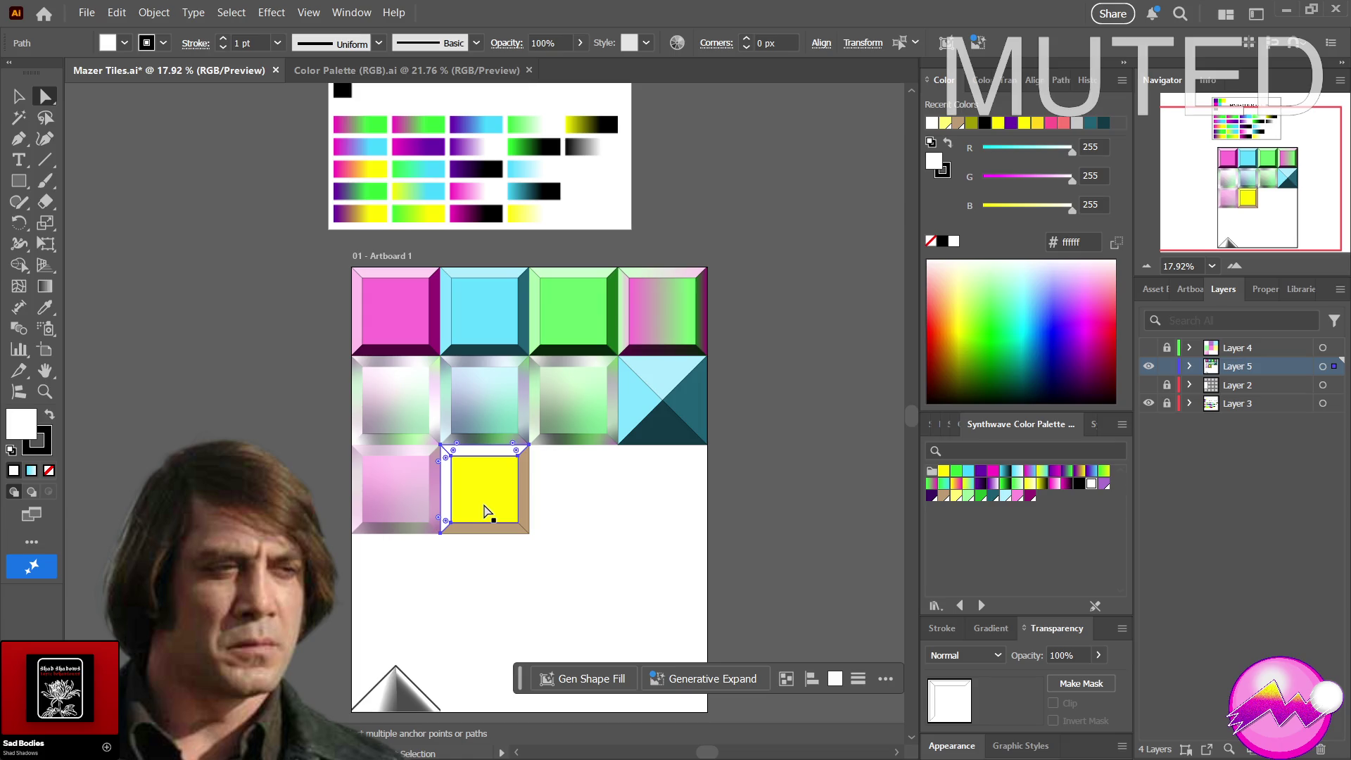
# Zoom in around the lower tiles and undo an accidental drag that reshaped the blue triangle tile
pyautogui.press('z')
pyautogui.moveTo(528, 510)
pyautogui.mouseDown()
pyautogui.moveTo(615, 513)
pyautogui.moveTo(558, 597)
pyautogui.mouseUp()
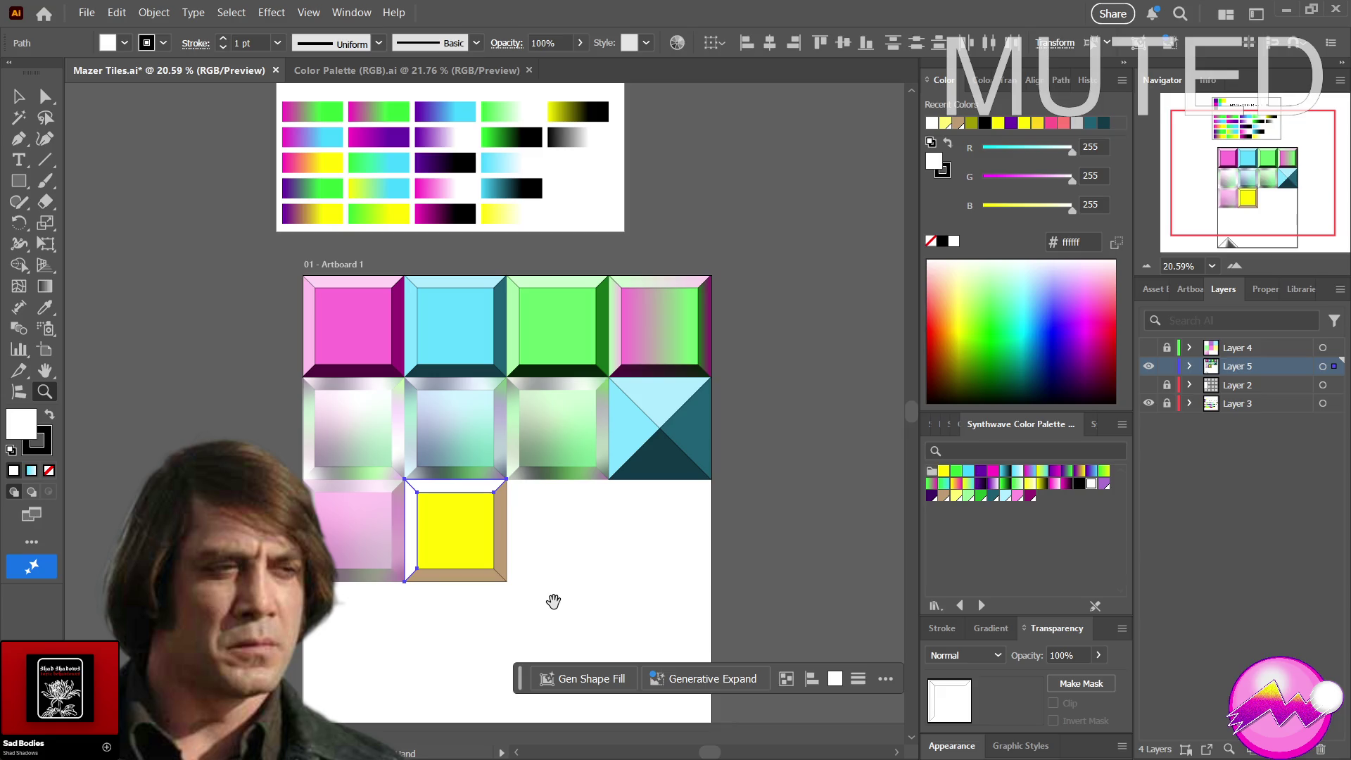
pyautogui.press('space')
pyautogui.press('a')
pyautogui.click(486, 539)
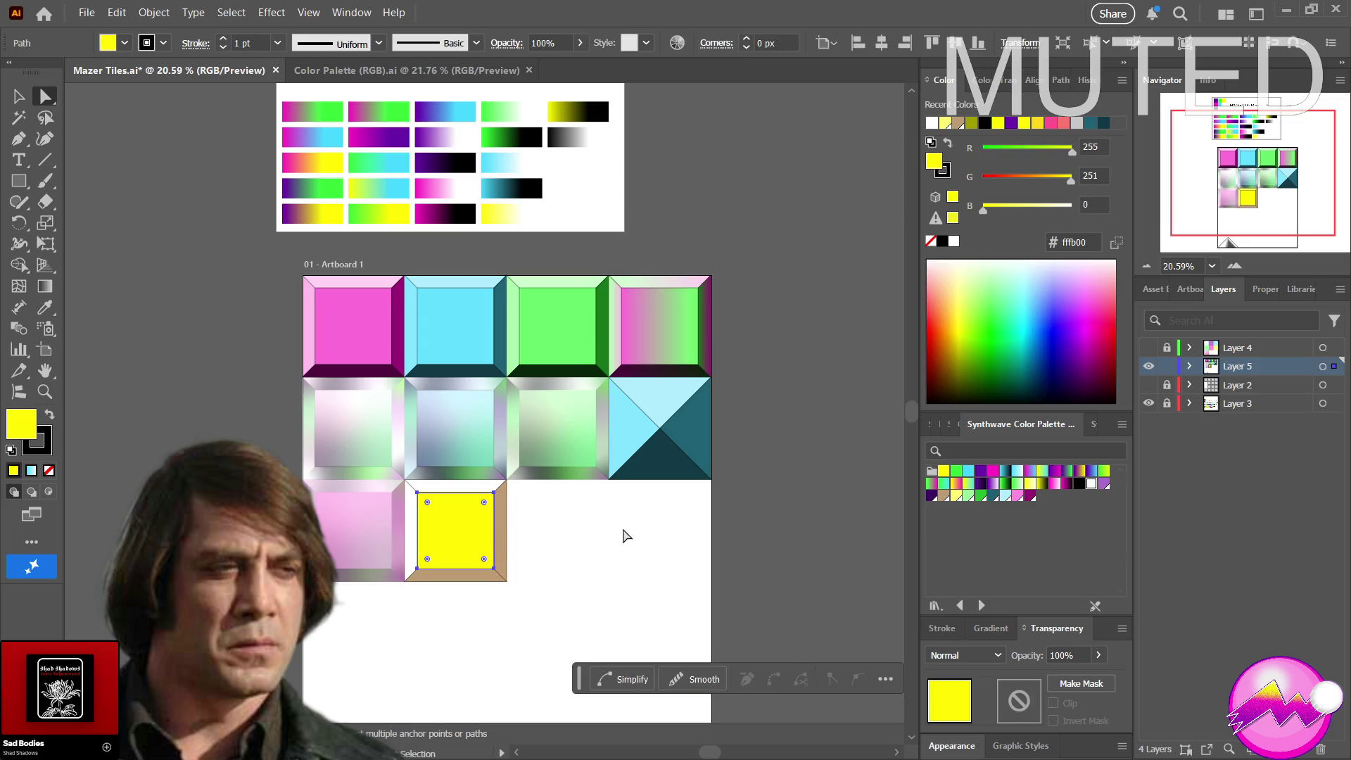
pyautogui.click(736, 534)
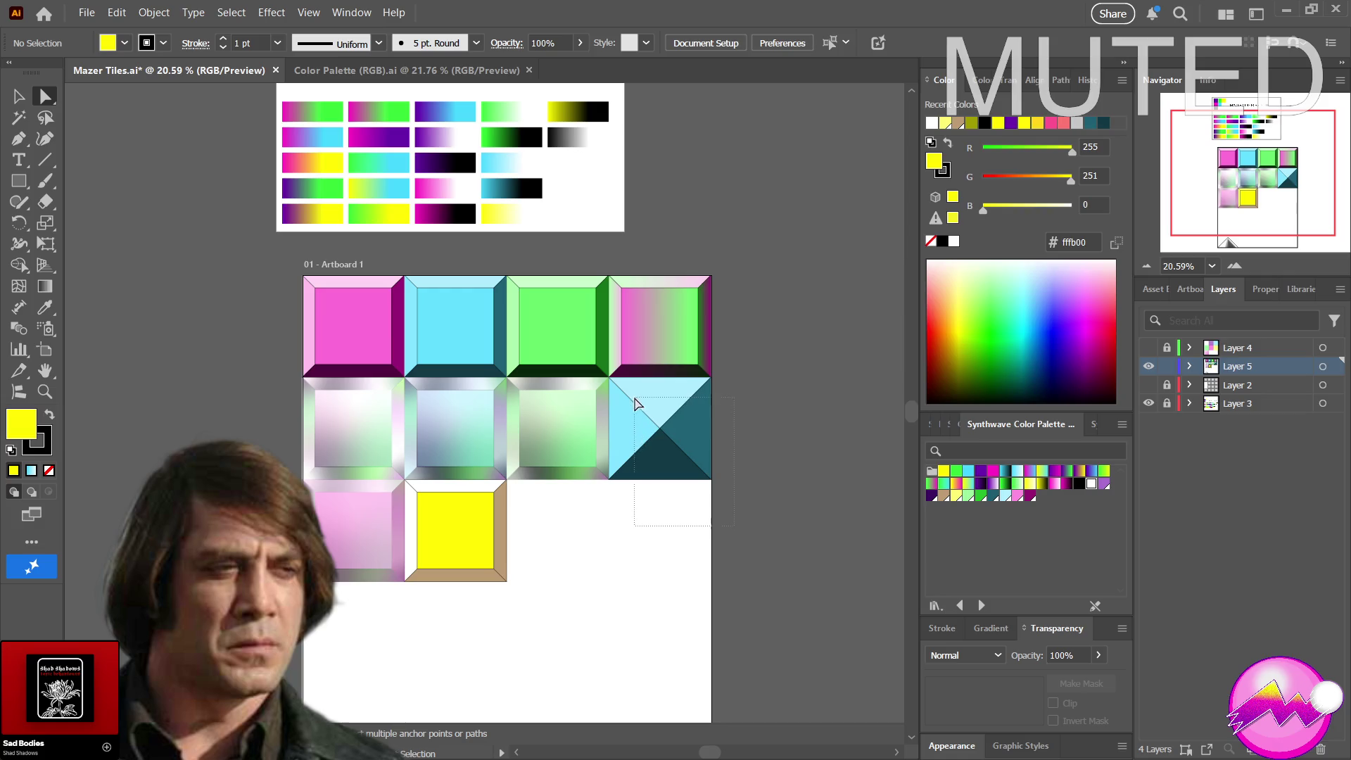
pyautogui.click(702, 451)
pyautogui.moveTo(703, 453)
pyautogui.mouseDown()
pyautogui.moveTo(688, 498)
pyautogui.moveTo(691, 596)
pyautogui.mouseUp()
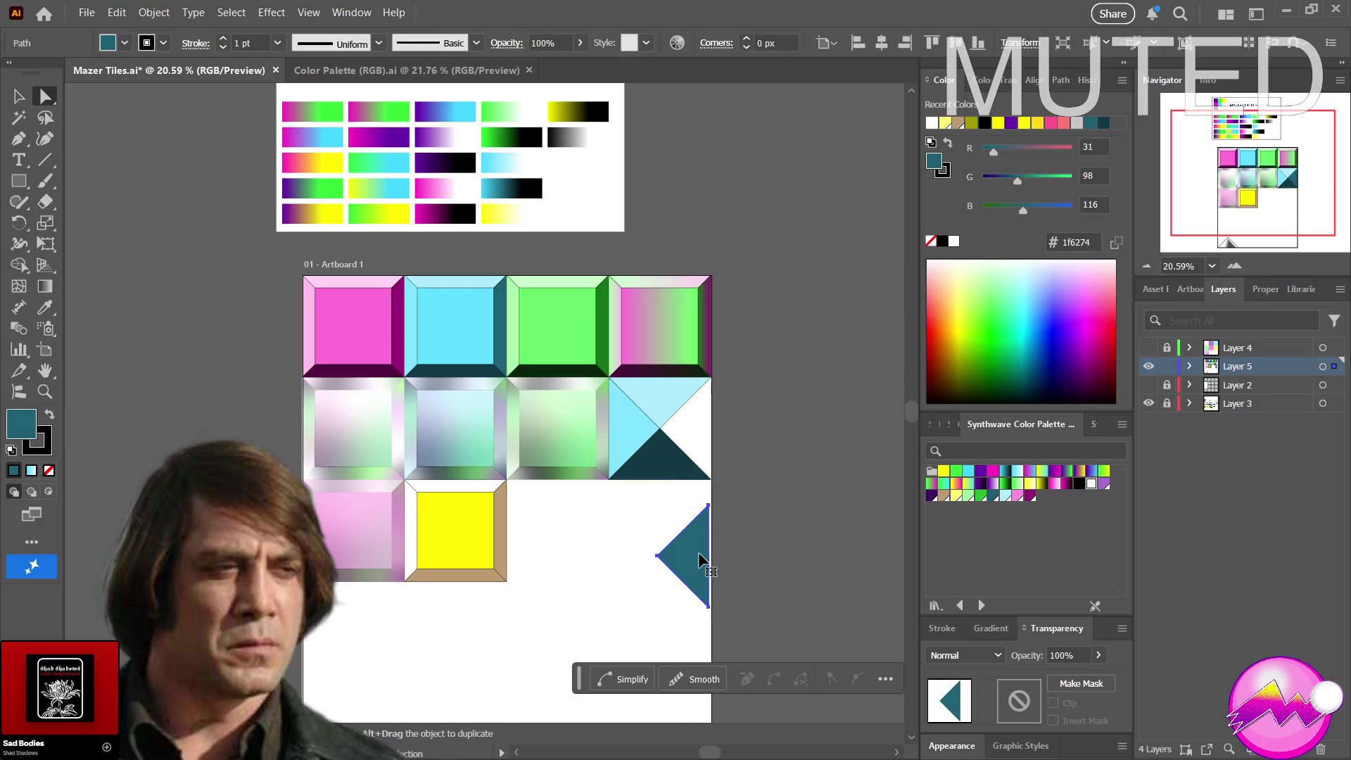
pyautogui.hotkey('ctrl', 'z')
pyautogui.click(752, 600)
# Alt-drag a copy of the blue four-triangle tile into the empty cell directly below it
pyautogui.moveTo(636, 399)
pyautogui.mouseDown()
pyautogui.moveTo(694, 607)
pyautogui.moveTo(631, 377)
pyautogui.moveTo(648, 500)
pyautogui.mouseUp()
pyautogui.press('v')
pyautogui.click(729, 591)
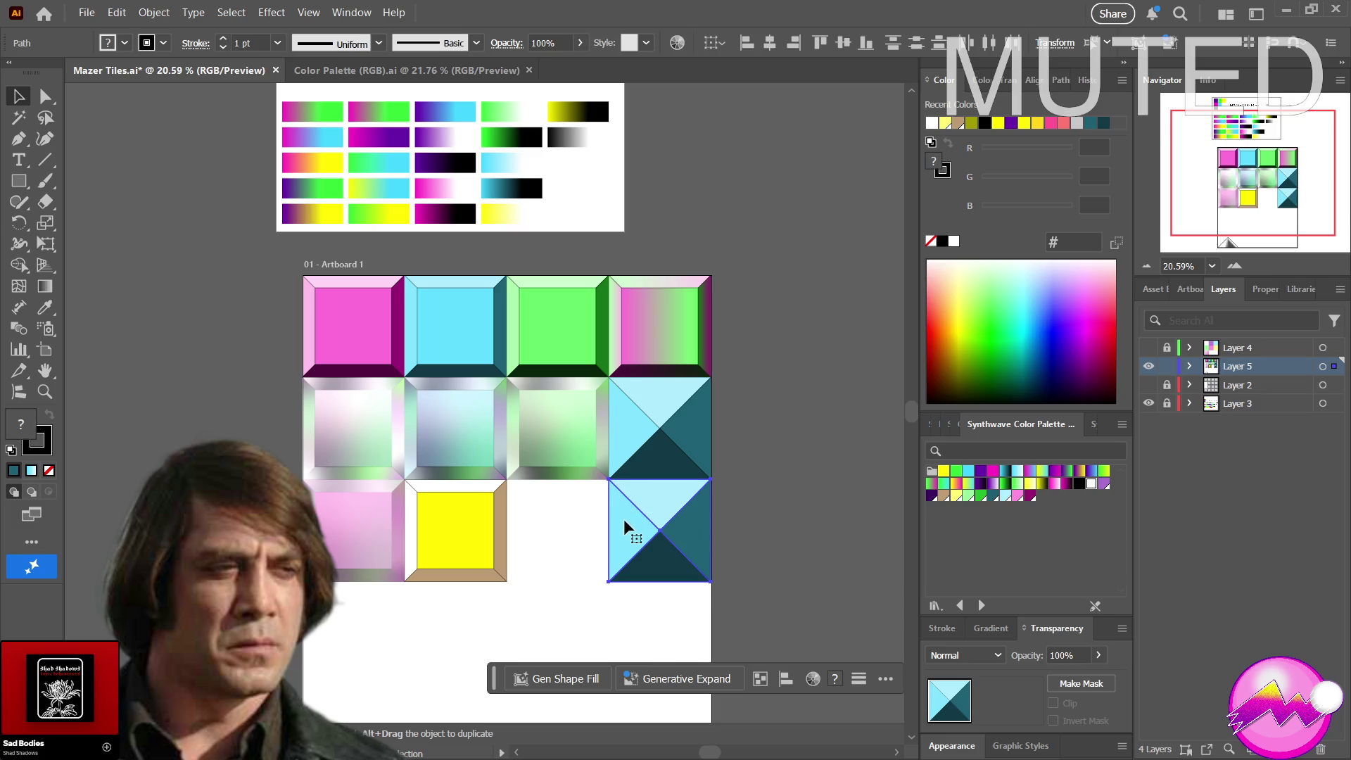
pyautogui.click(559, 533)
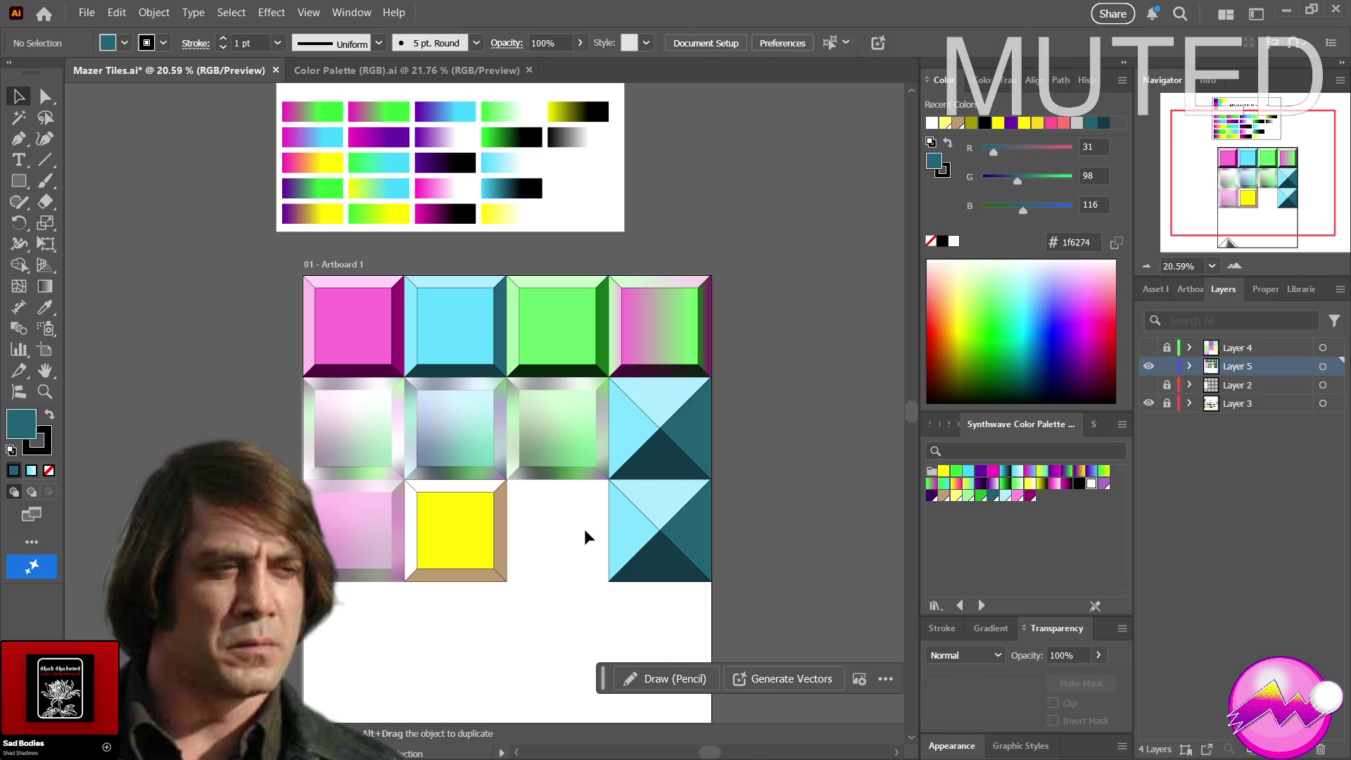
pyautogui.press('a')
# Isolate the left triangle of the copied tile as the only selected path
pyautogui.click(620, 537)
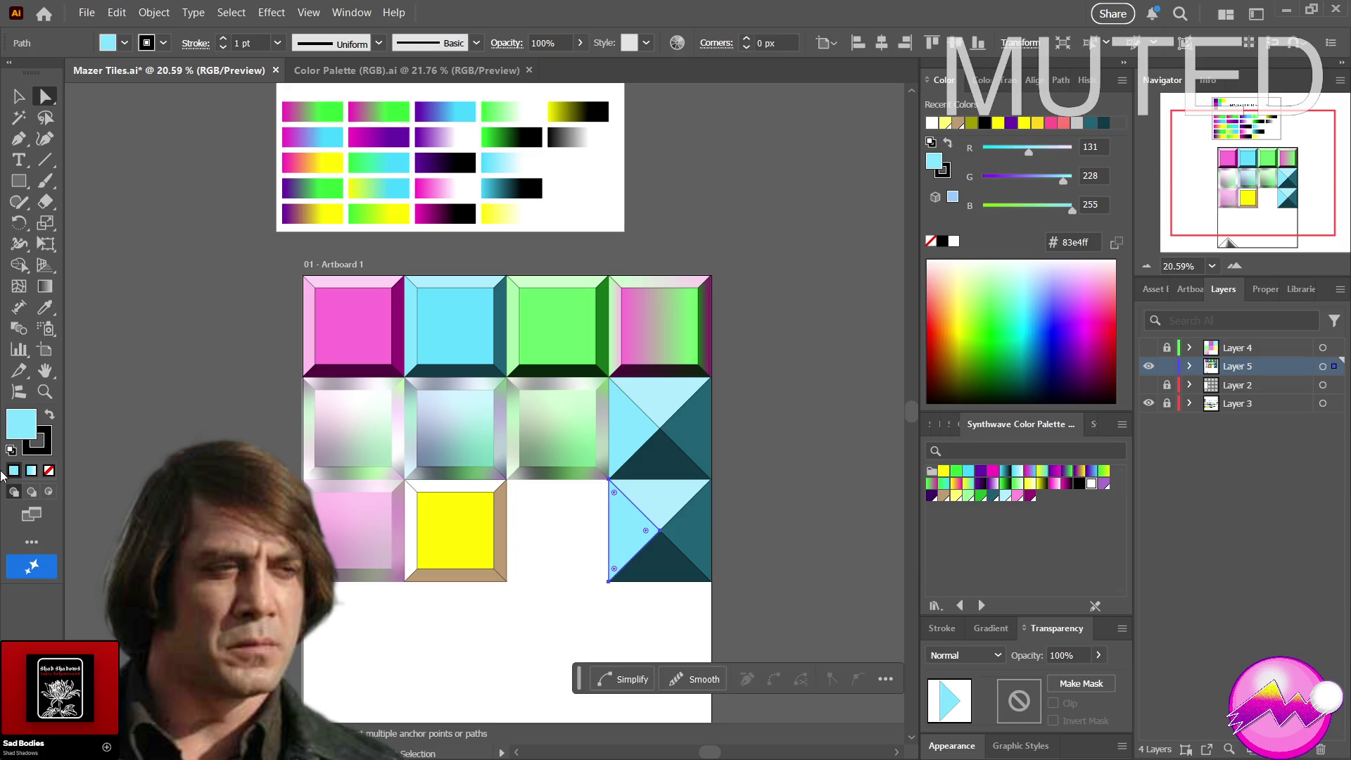
pyautogui.click(722, 639)
pyautogui.moveTo(763, 621)
pyautogui.mouseDown()
pyautogui.moveTo(563, 474)
pyautogui.moveTo(570, 501)
pyautogui.mouseUp()
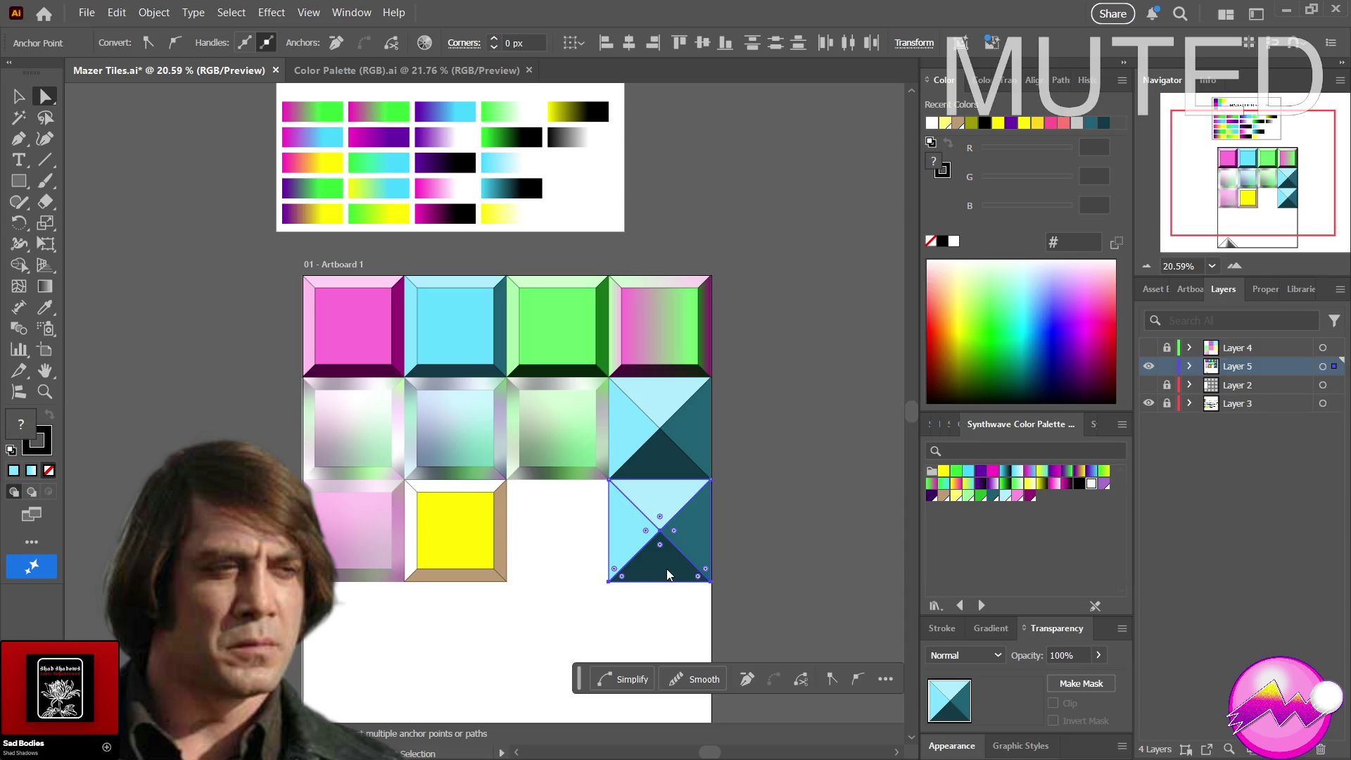
pyautogui.hotkey('ctrl', 'a')
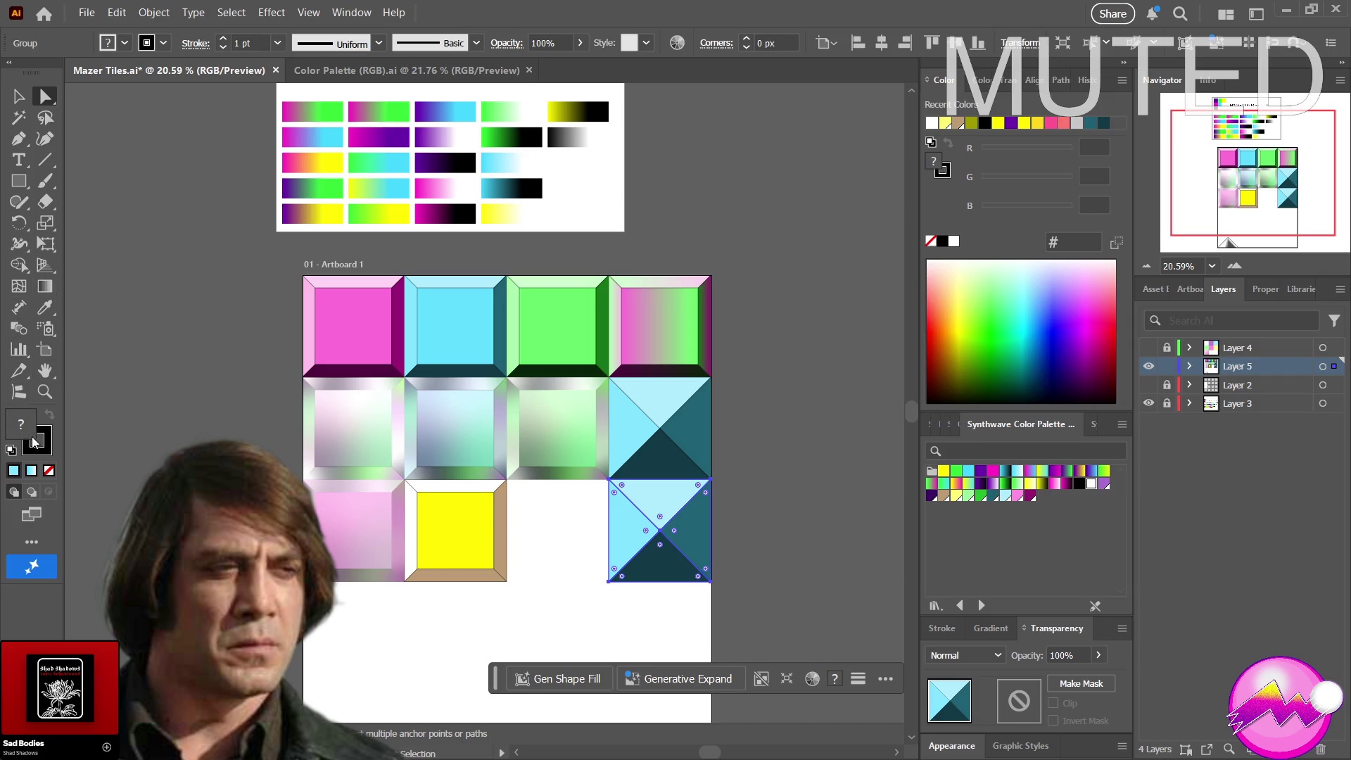
pyautogui.click(581, 531)
pyautogui.click(625, 514)
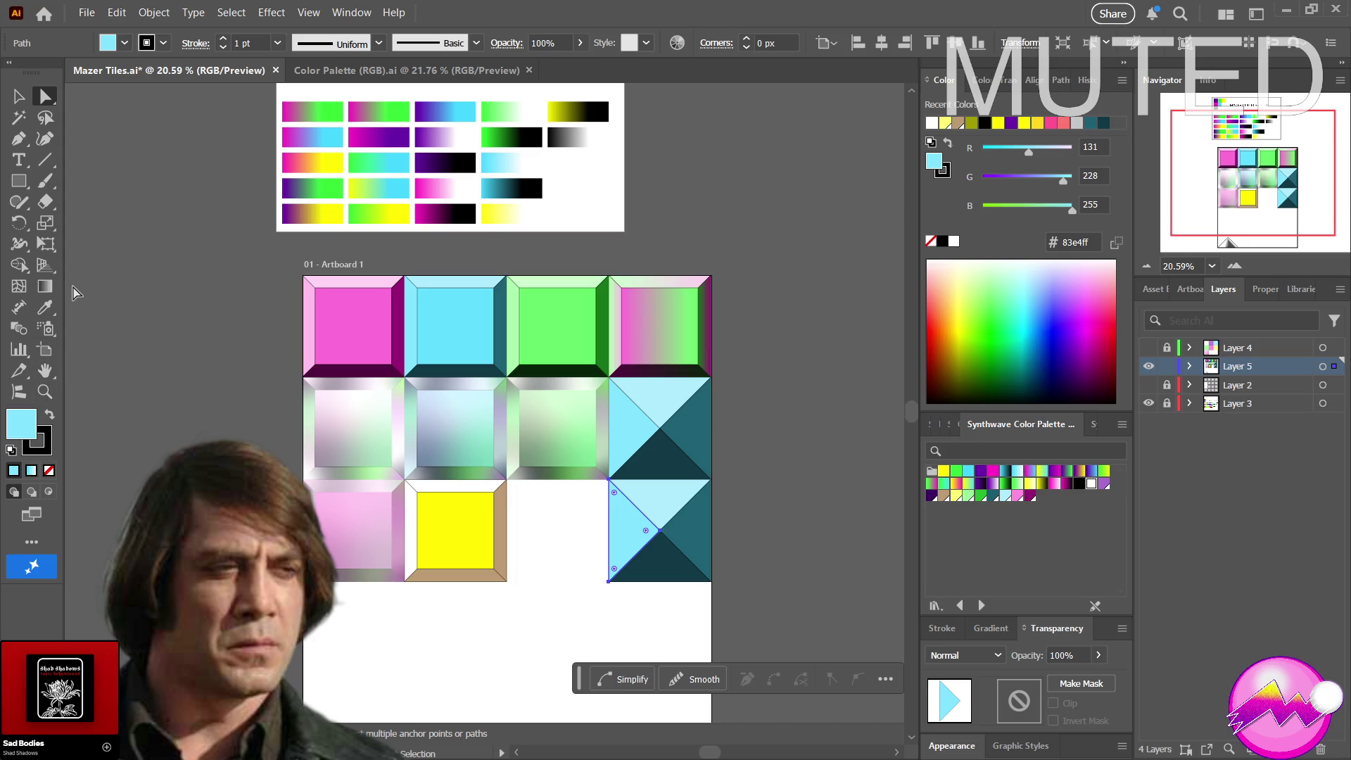
# Sample the brighter yellow from the palette artwork with the Eyedropper and fill the left triangle with it
pyautogui.click(46, 308)
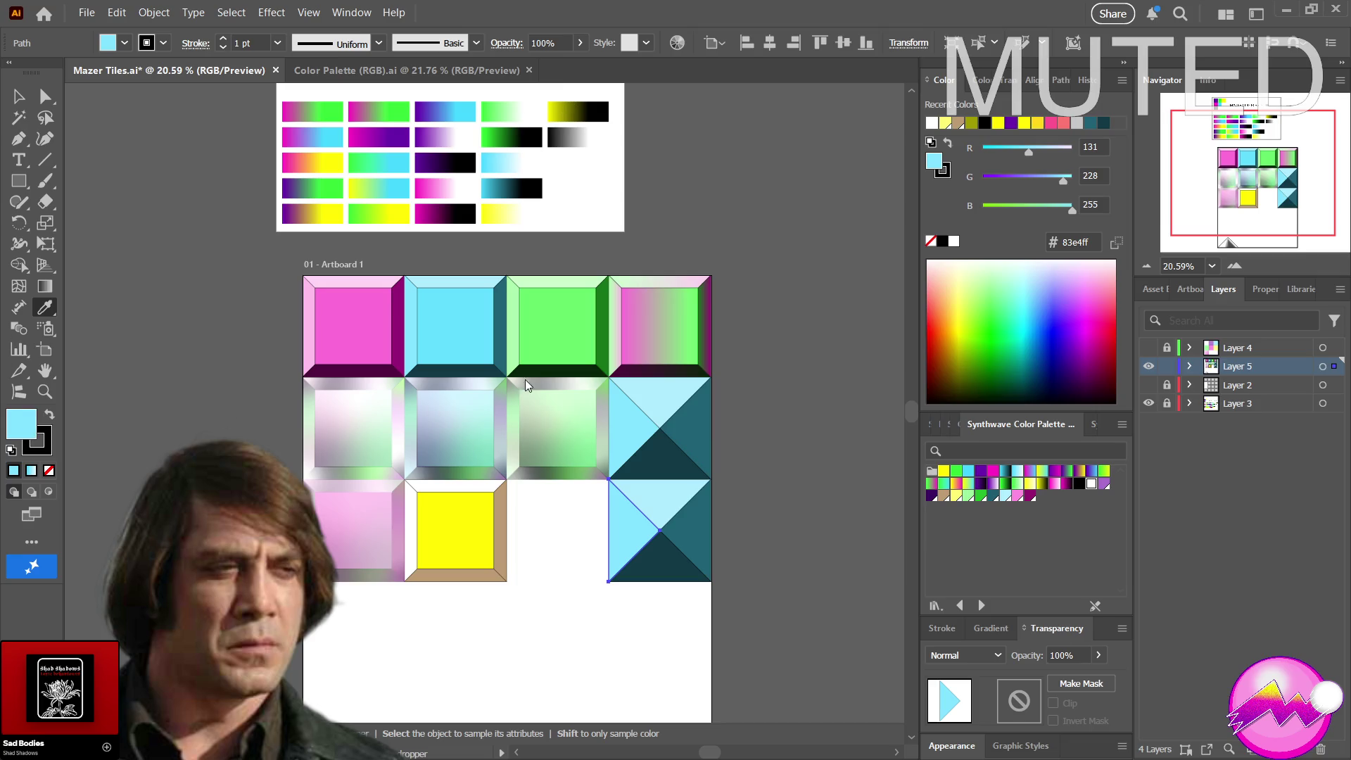
pyautogui.moveTo(976, 486)
pyautogui.mouseDown()
pyautogui.moveTo(575, 112)
pyautogui.moveTo(584, 104)
pyautogui.mouseUp()
pyautogui.moveTo(688, 337); pyautogui.dragTo(512, 211)
pyautogui.moveTo(712, 311); pyautogui.dragTo(500, 213)
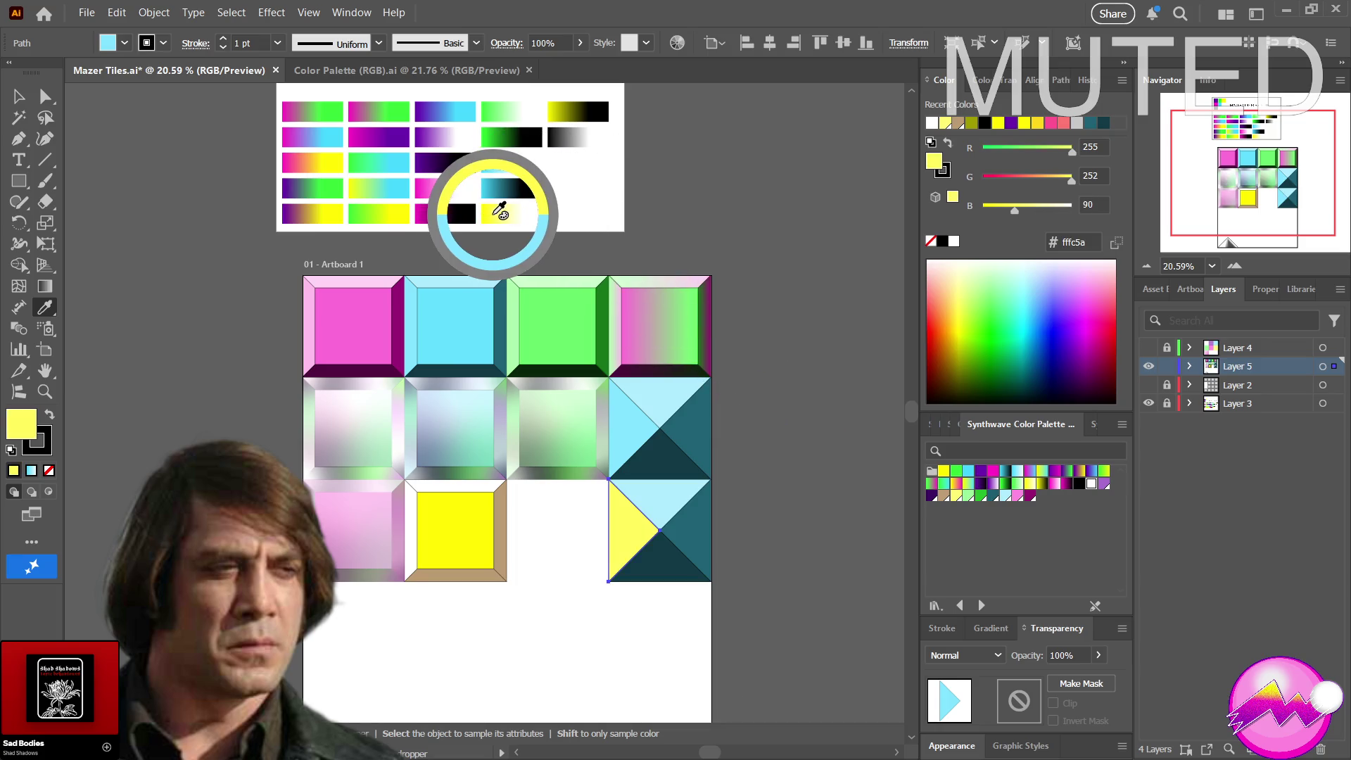
pyautogui.moveTo(500, 214); pyautogui.dragTo(516, 214)
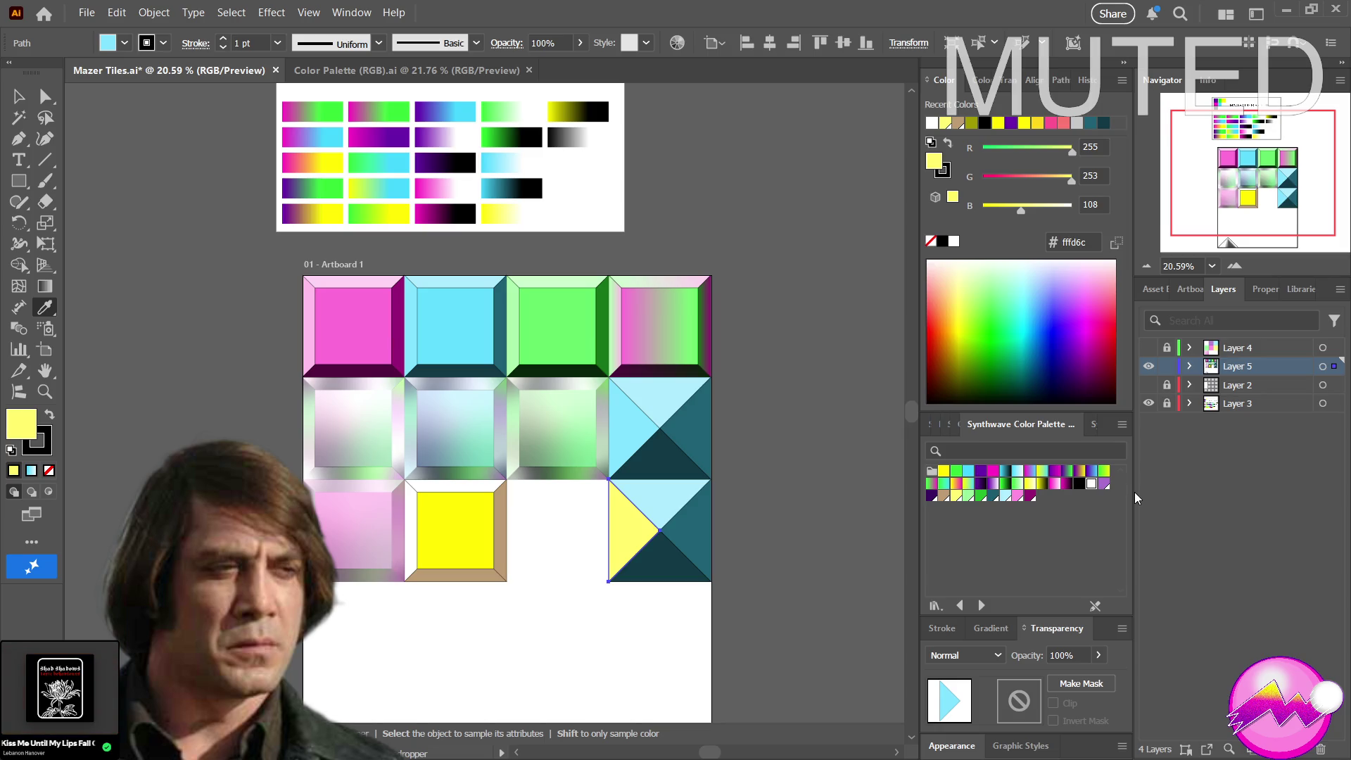
pyautogui.click(633, 533)
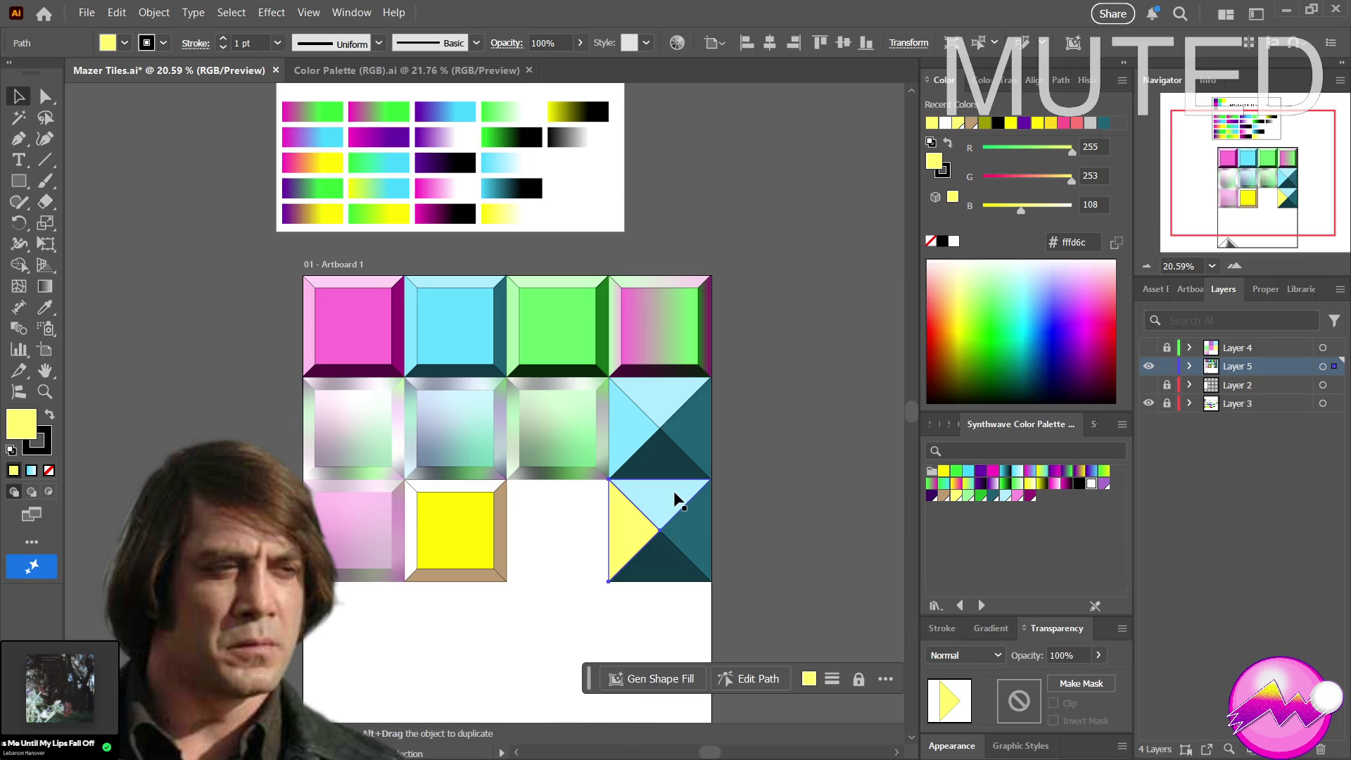
# Fill the copied tile's top triangle with the pale cream sampled from the palette gradient
pyautogui.press('a')
pyautogui.click(679, 494)
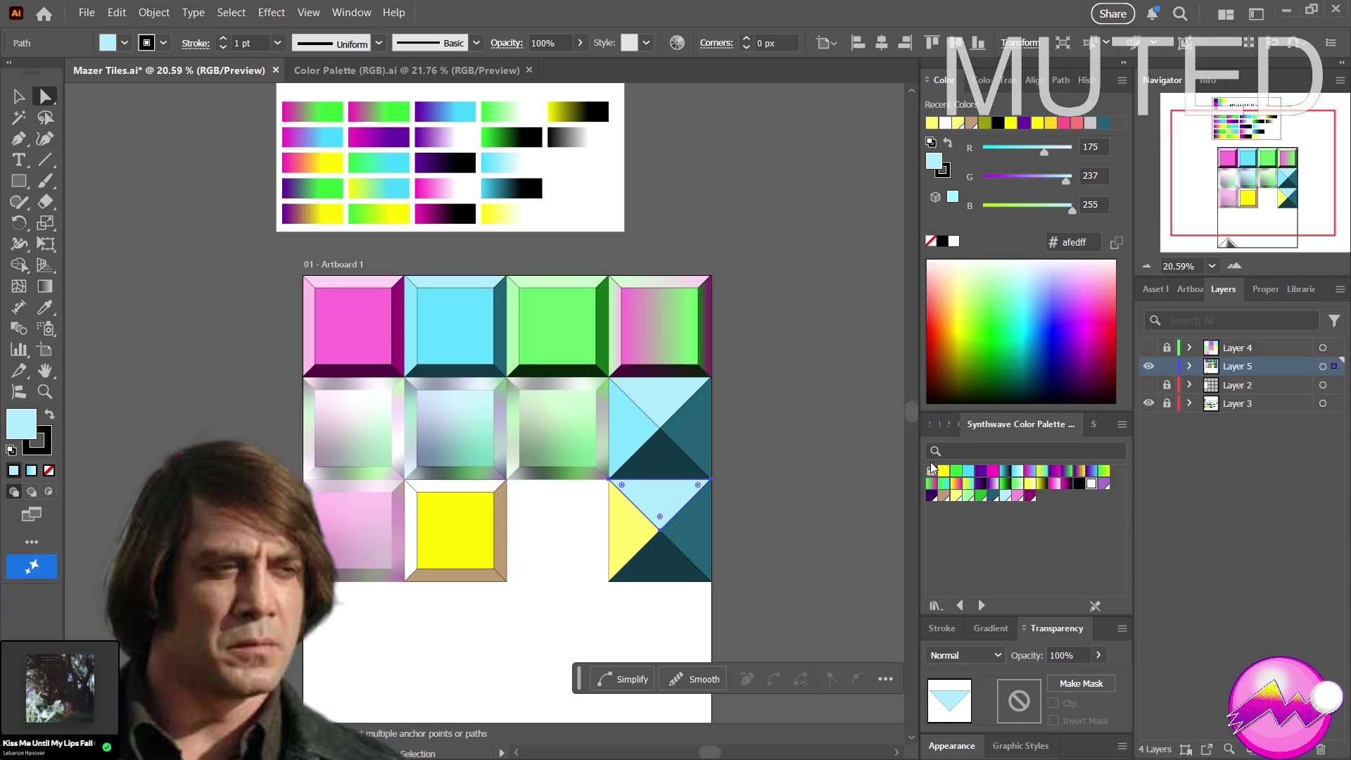
pyautogui.moveTo(901, 466)
pyautogui.mouseDown()
pyautogui.moveTo(384, 216)
pyautogui.moveTo(516, 208)
pyautogui.mouseUp()
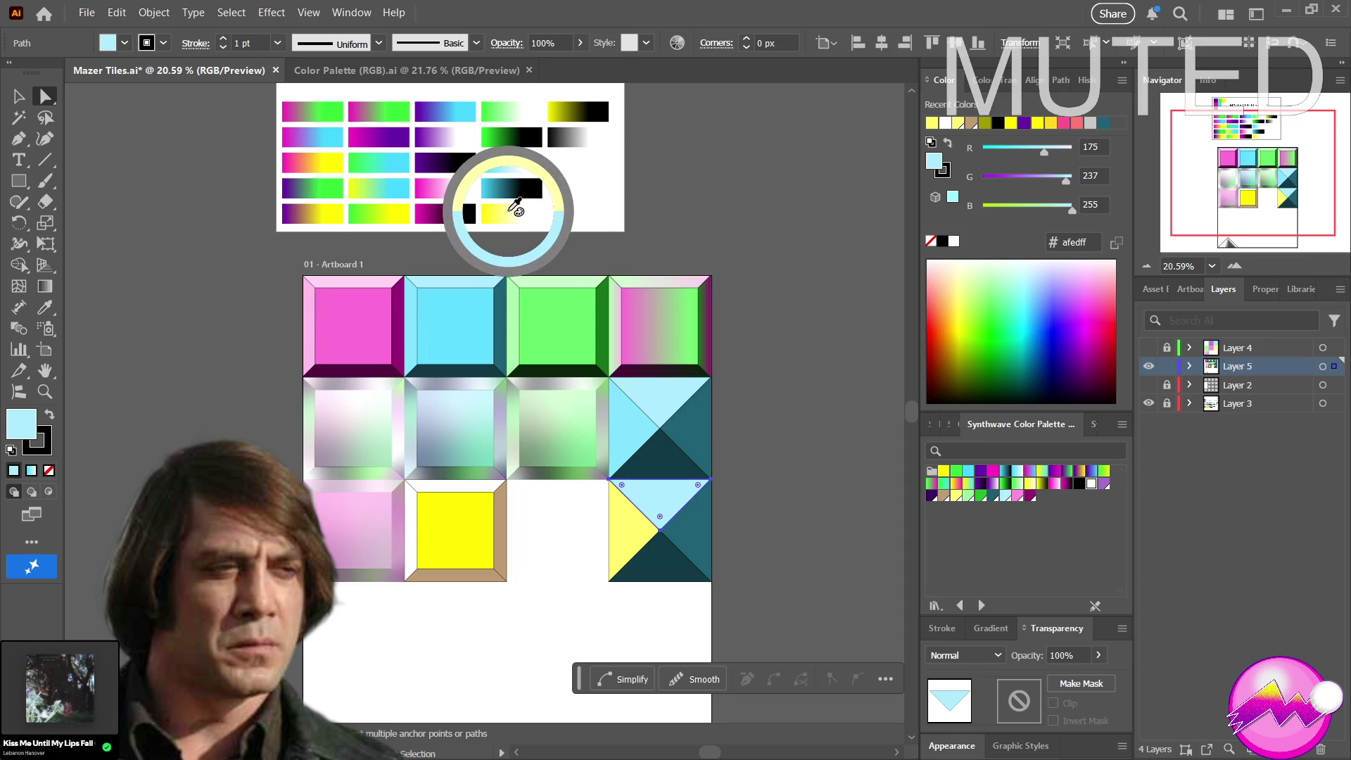
pyautogui.moveTo(515, 209); pyautogui.dragTo(517, 205)
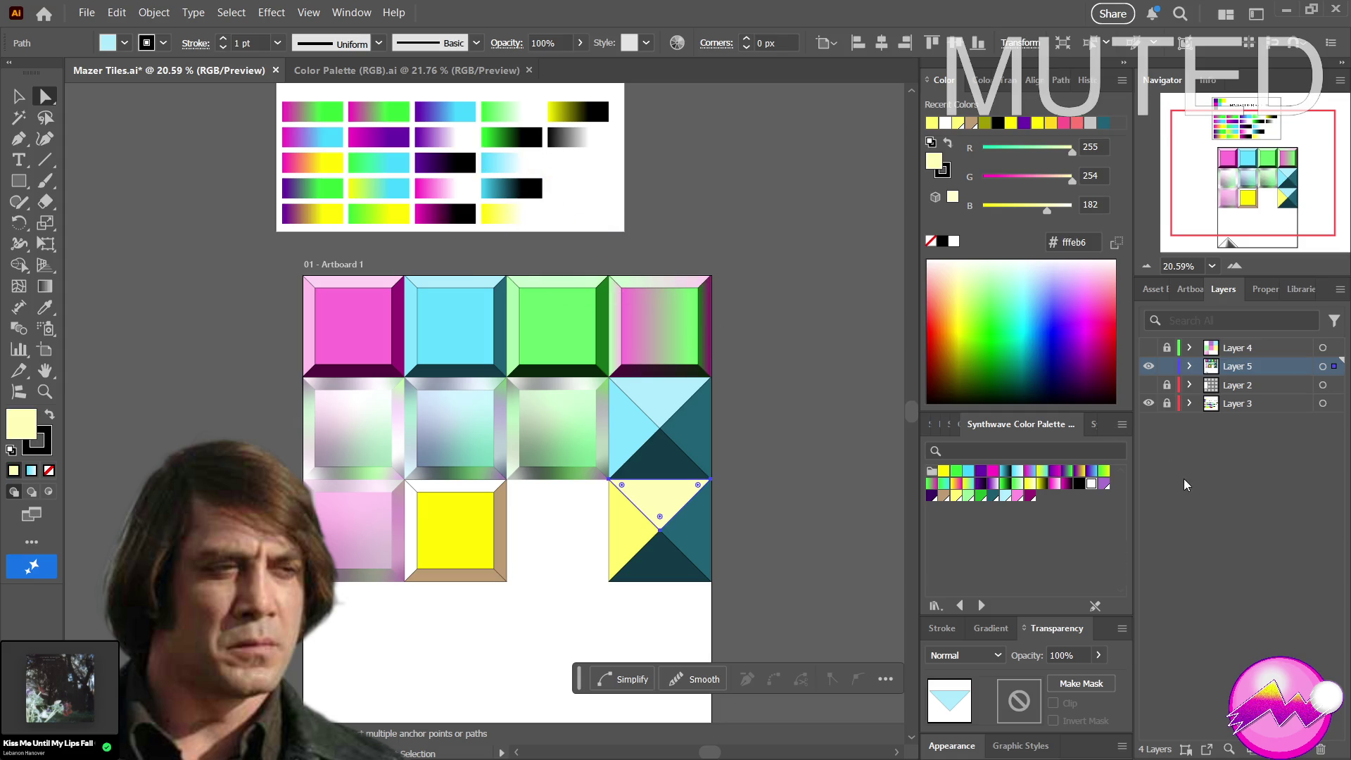
pyautogui.click(687, 541)
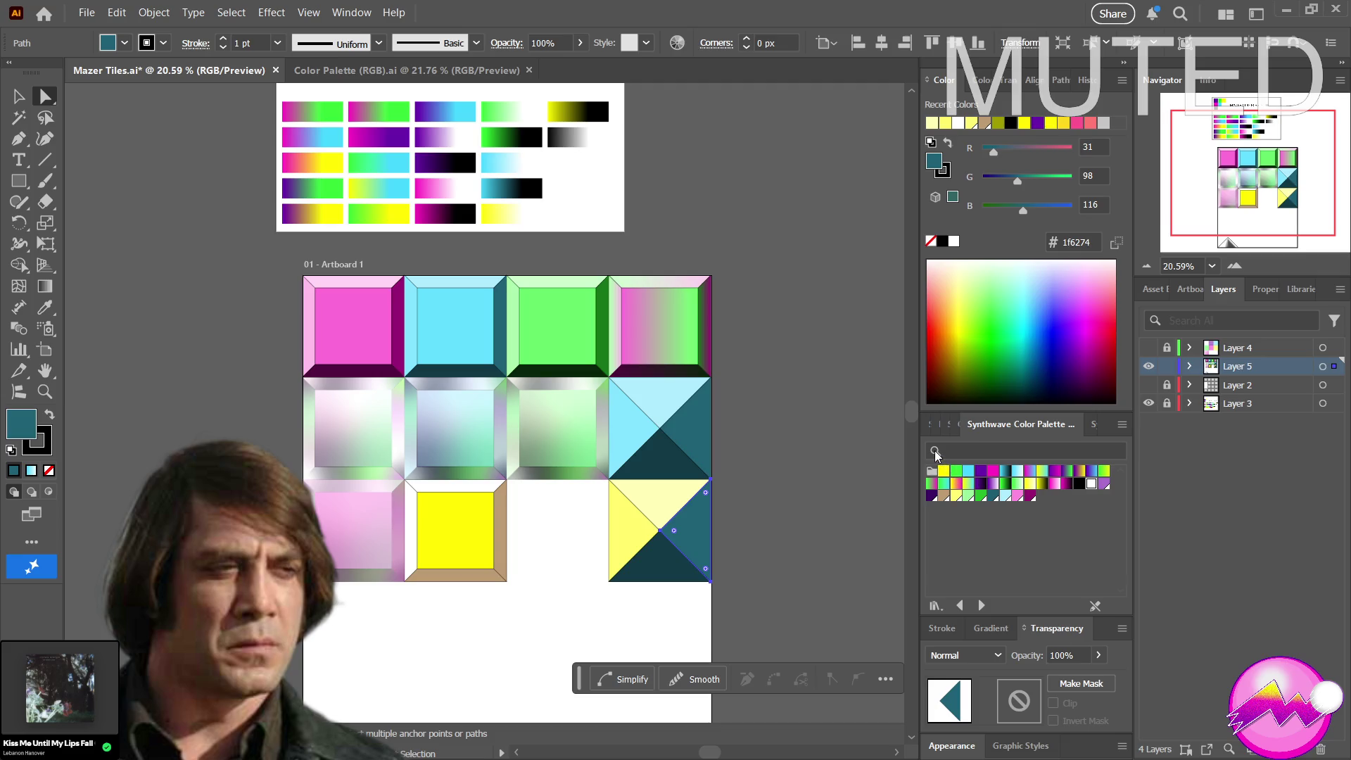
# Fill the right triangle olive and the bottom triangle a darker olive sampled from the yellow-black gradient
pyautogui.moveTo(907, 440); pyautogui.dragTo(573, 110)
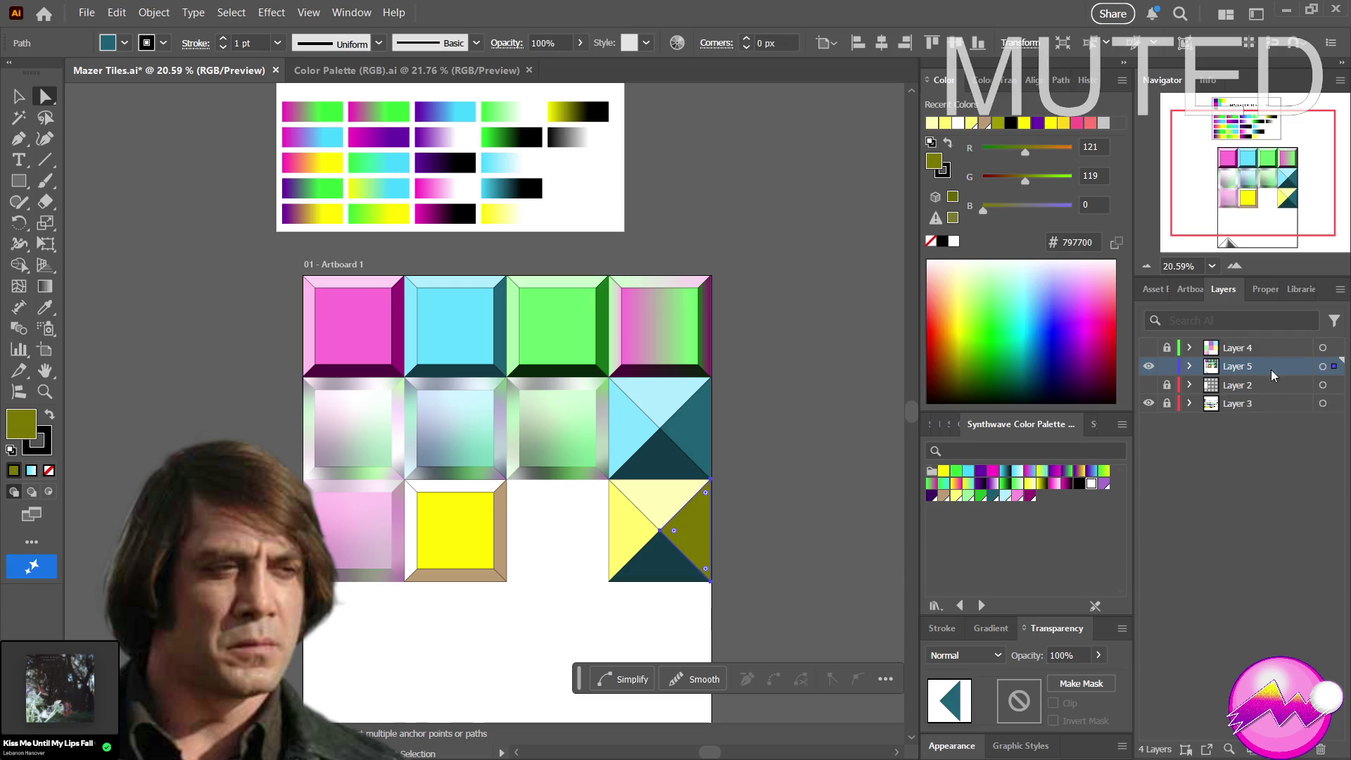
pyautogui.click(662, 568)
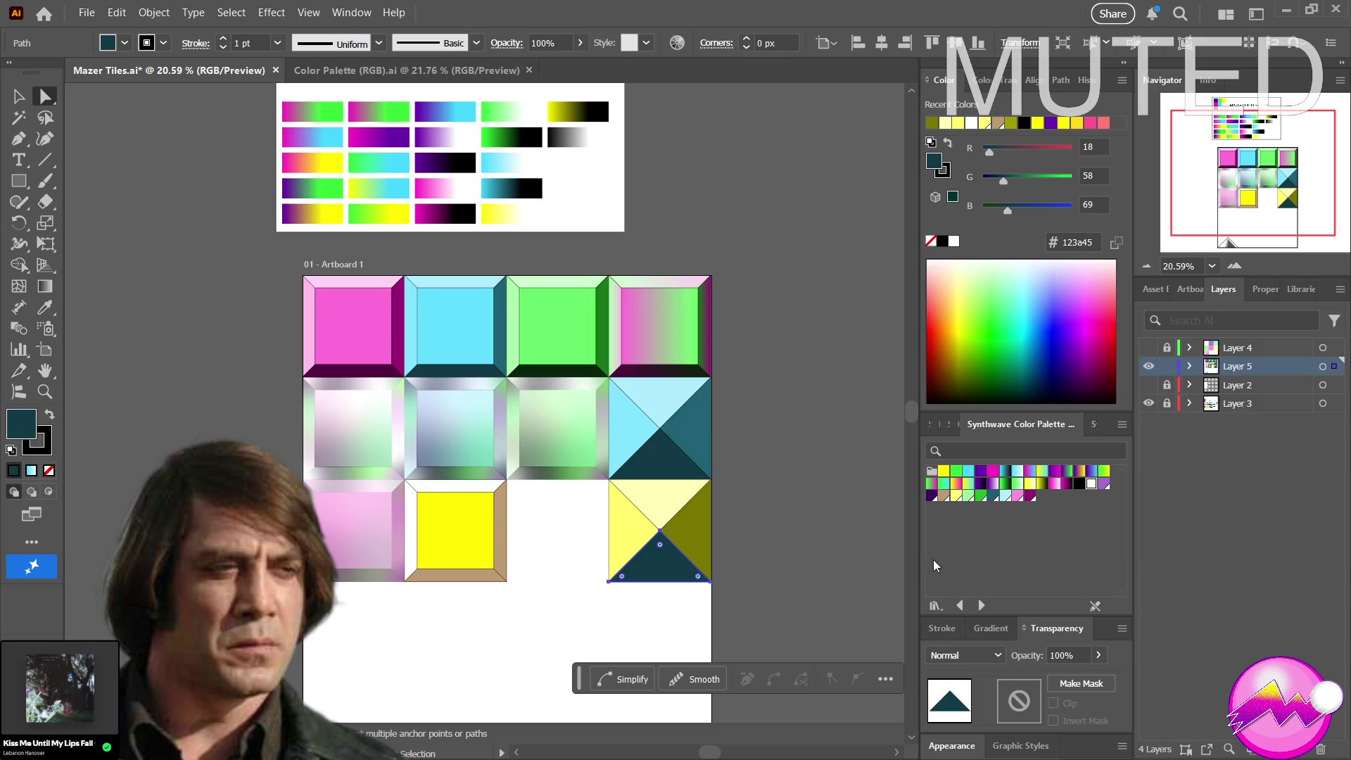
pyautogui.press('i')
pyautogui.moveTo(483, 194); pyautogui.dragTo(586, 109)
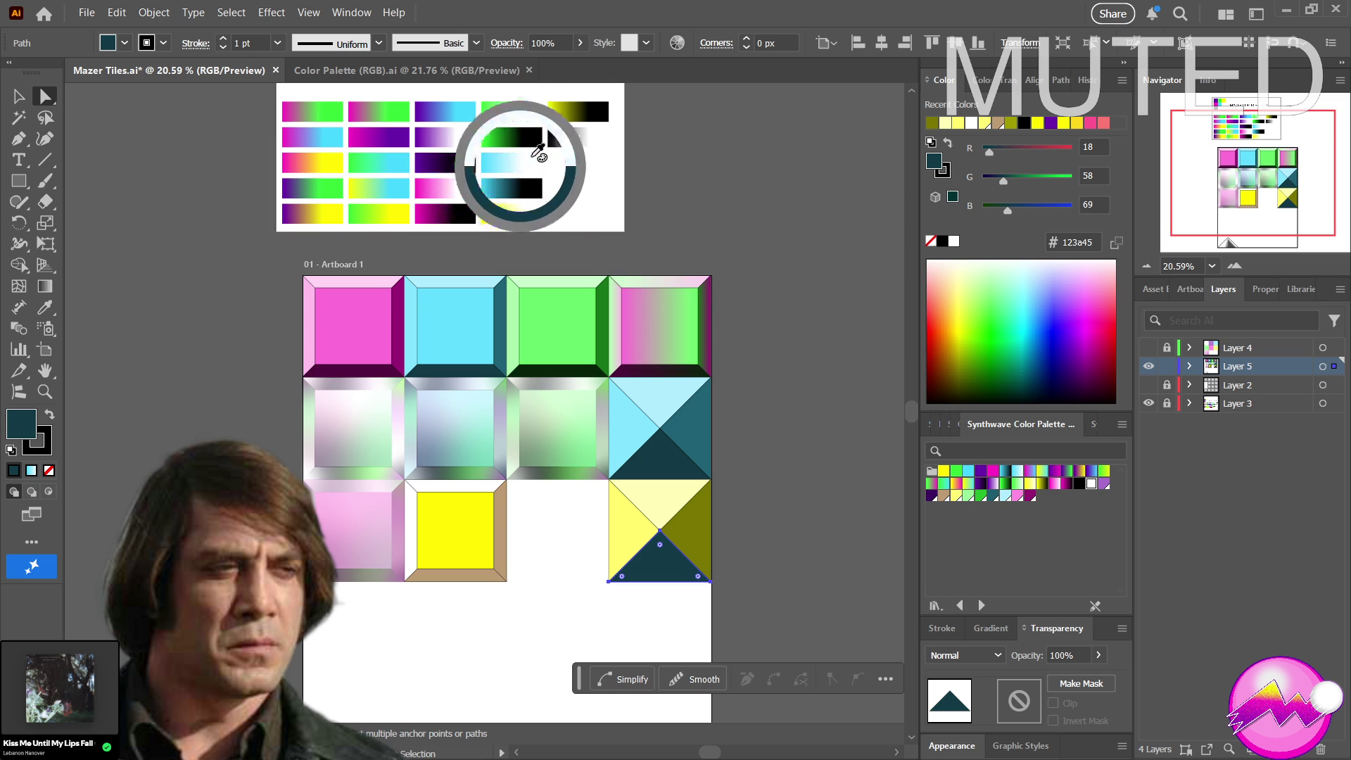
pyautogui.click(588, 107)
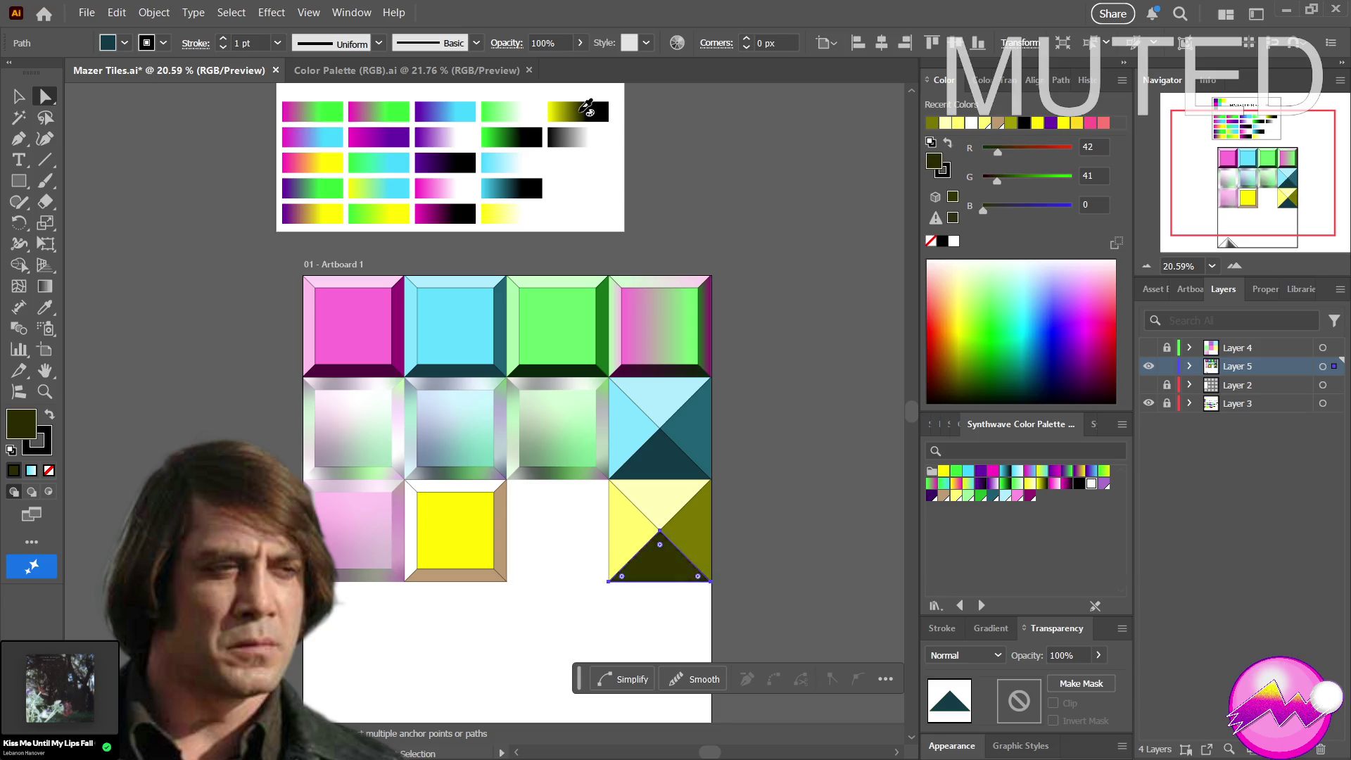
pyautogui.click(584, 108)
pyautogui.click(584, 110)
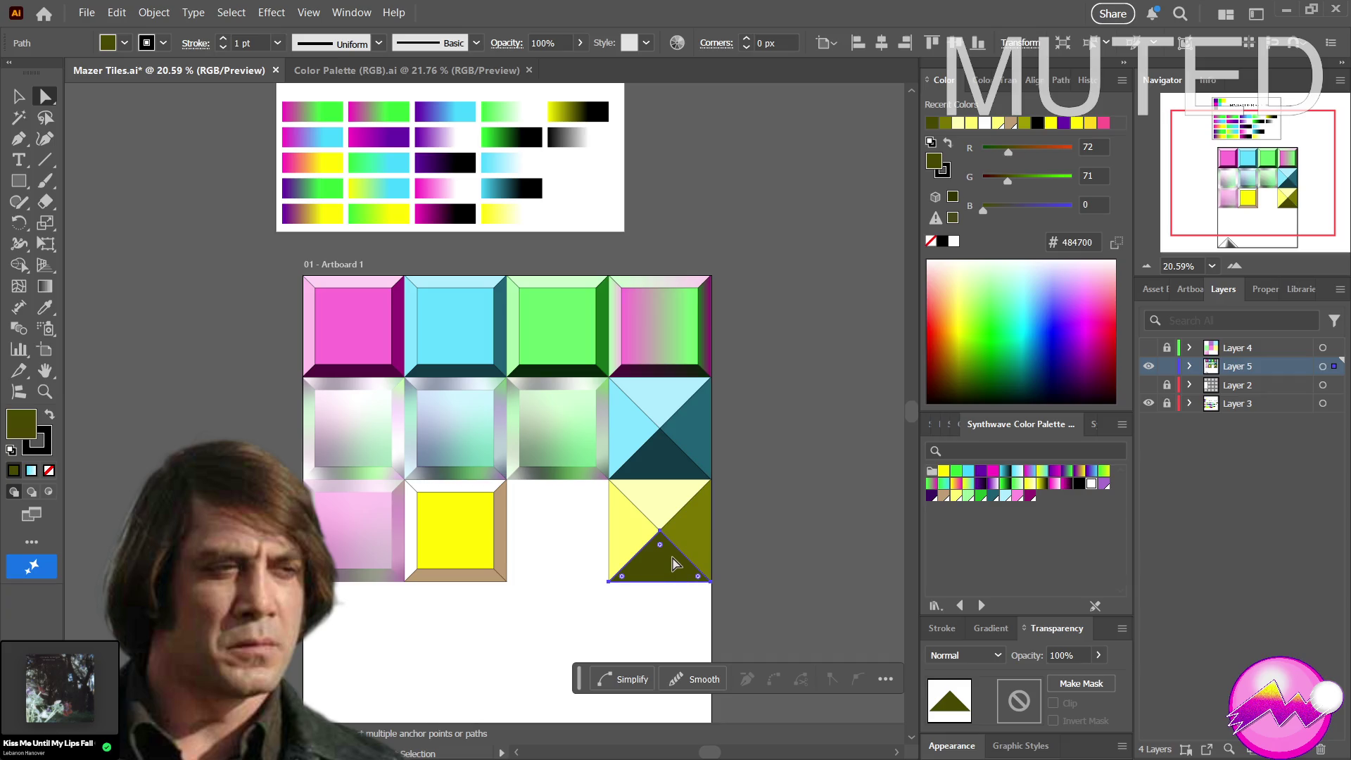
pyautogui.moveTo(770, 619)
pyautogui.mouseDown()
pyautogui.moveTo(639, 513)
pyautogui.moveTo(580, 490)
pyautogui.mouseUp()
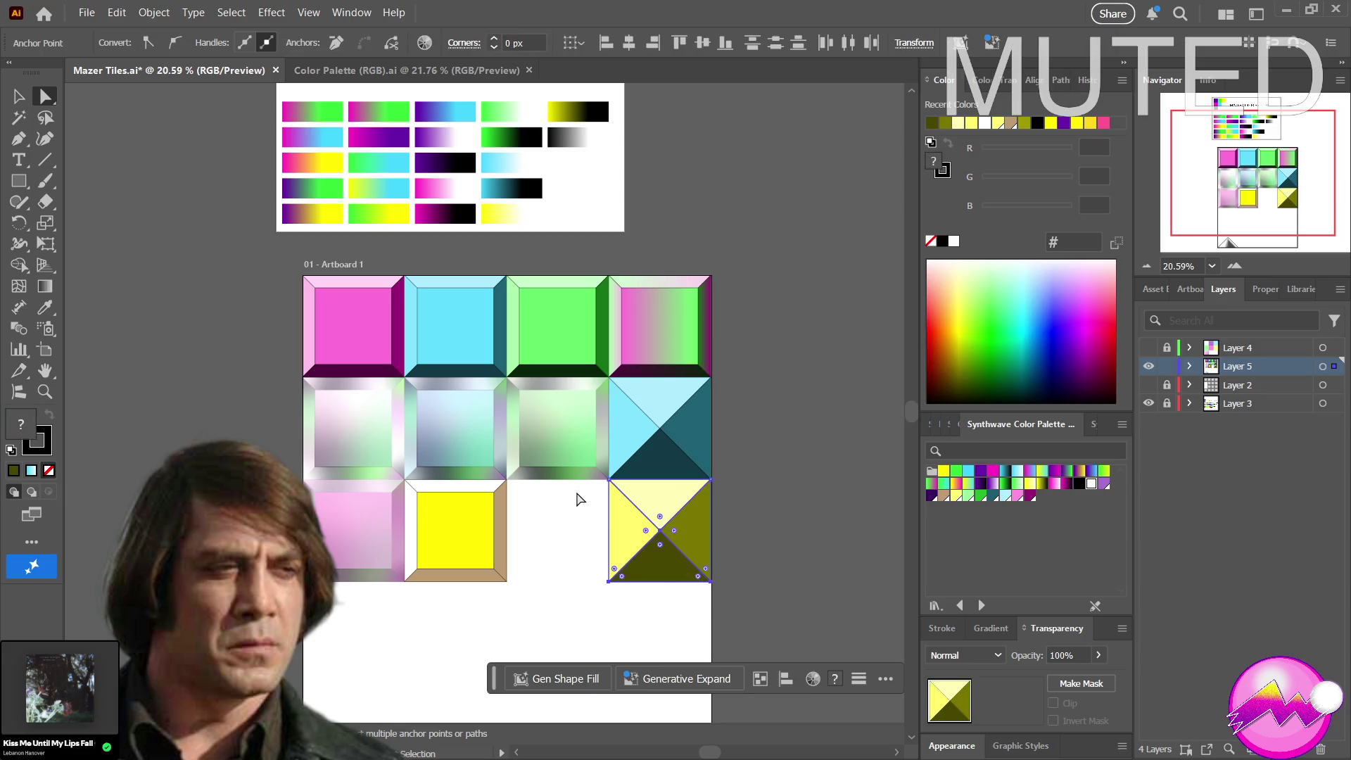
# Give the four-triangle tile an orange stroke colour sampled from the palette
pyautogui.click(42, 438)
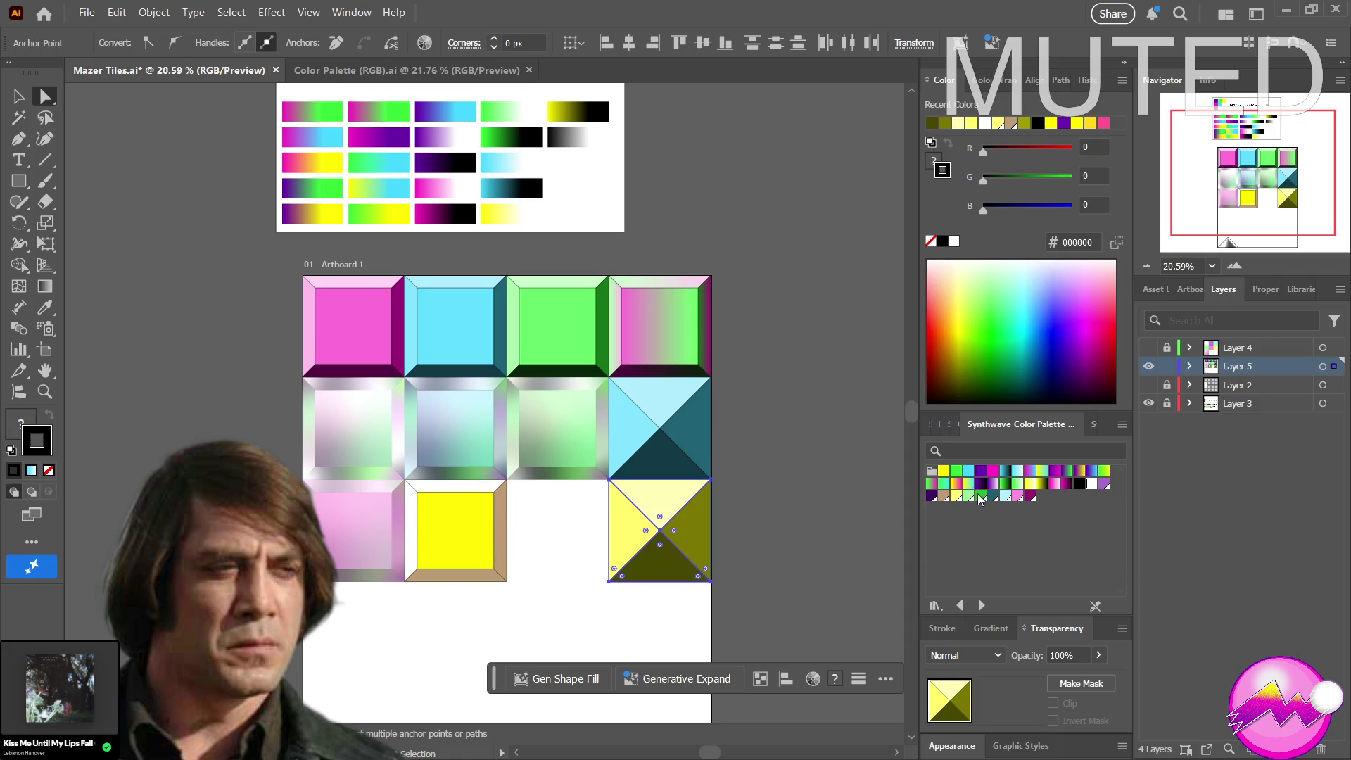
pyautogui.moveTo(973, 490)
pyautogui.mouseDown()
pyautogui.moveTo(302, 162)
pyautogui.moveTo(315, 161)
pyautogui.mouseUp()
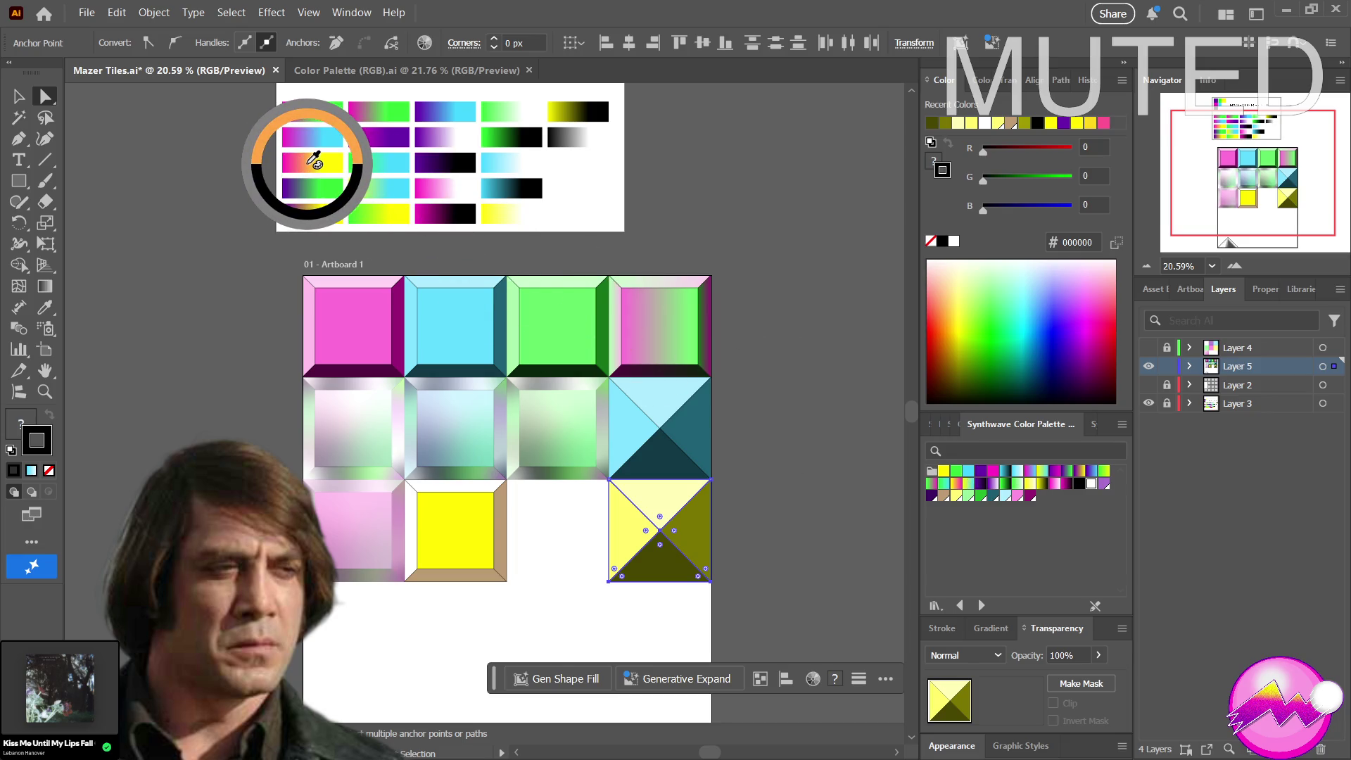
pyautogui.moveTo(314, 161); pyautogui.dragTo(315, 162)
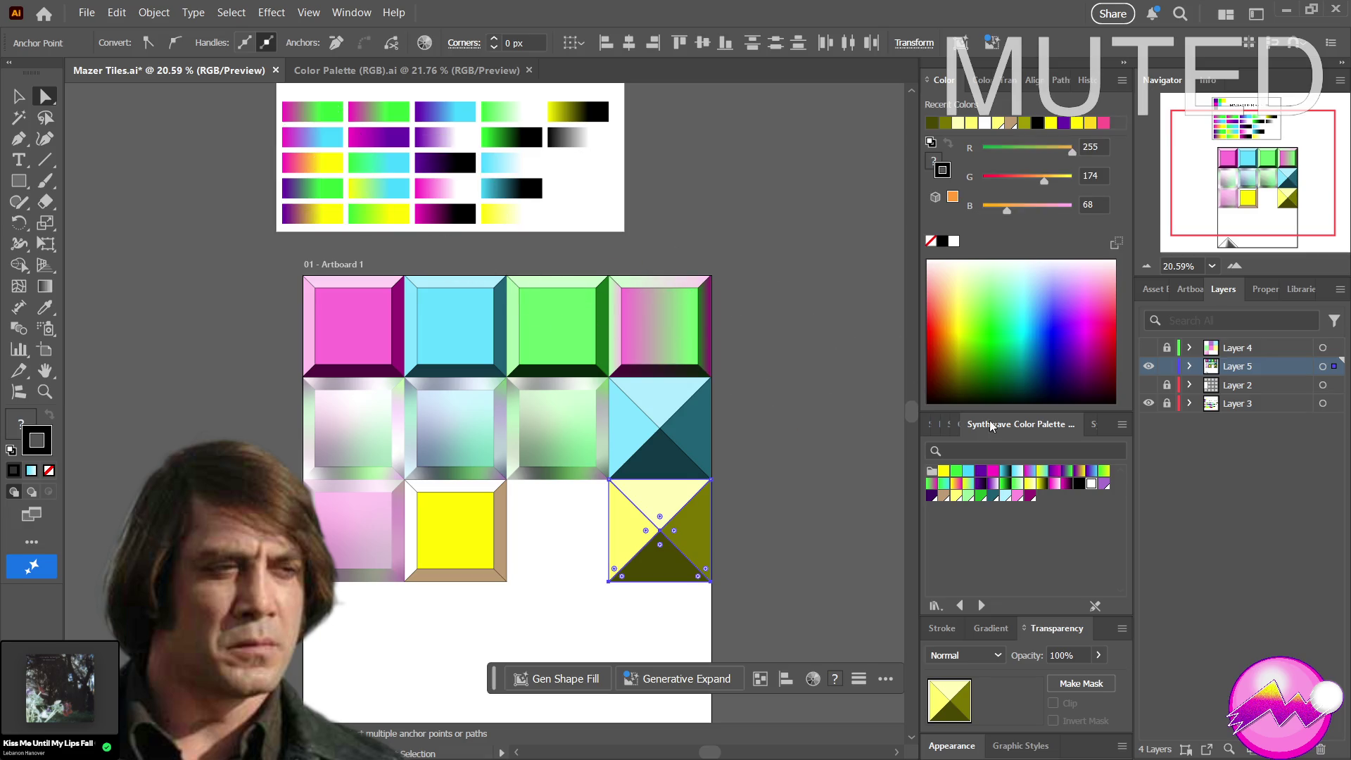
pyautogui.click(800, 523)
# In the Stroke panel set Align Stroke to Inside with Round Join and thicken the outline
pyautogui.moveTo(747, 612); pyautogui.dragTo(592, 495)
pyautogui.click(753, 597)
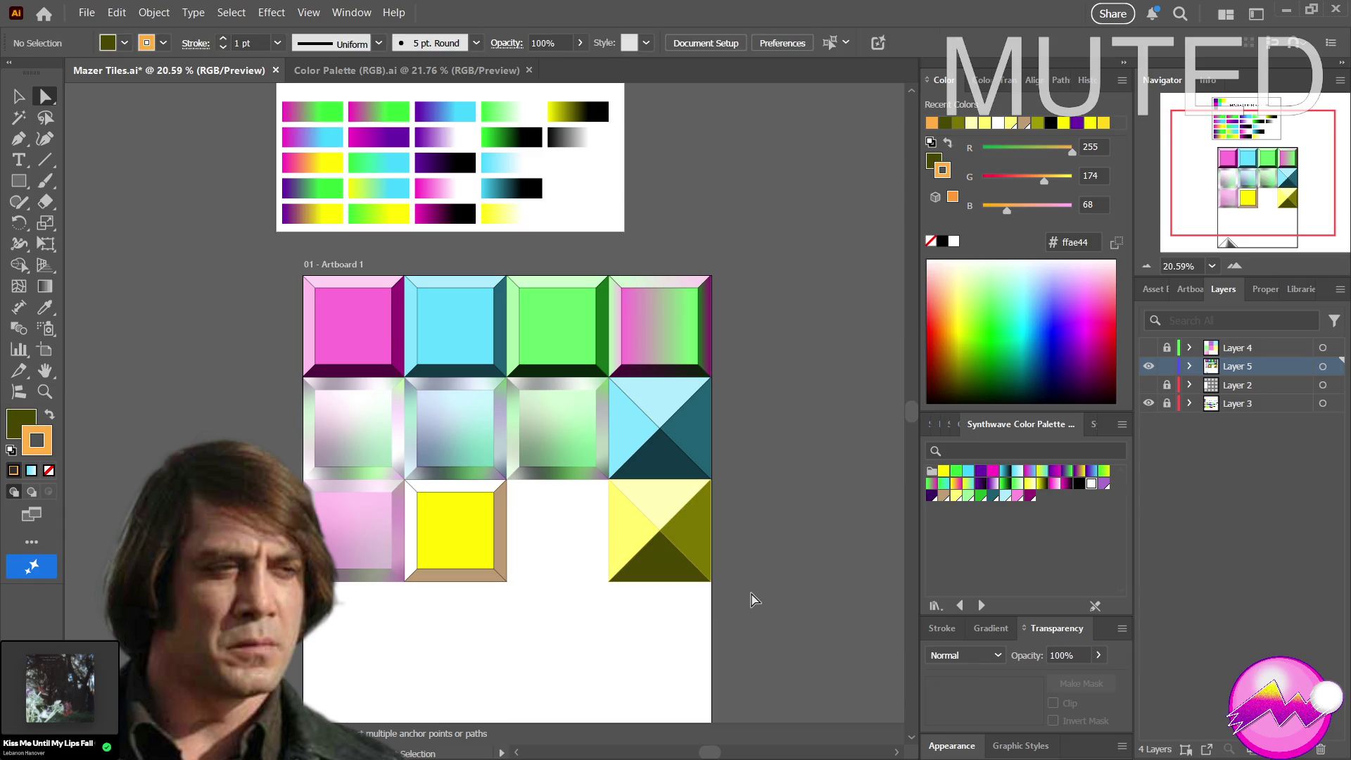
pyautogui.moveTo(769, 635); pyautogui.dragTo(603, 486)
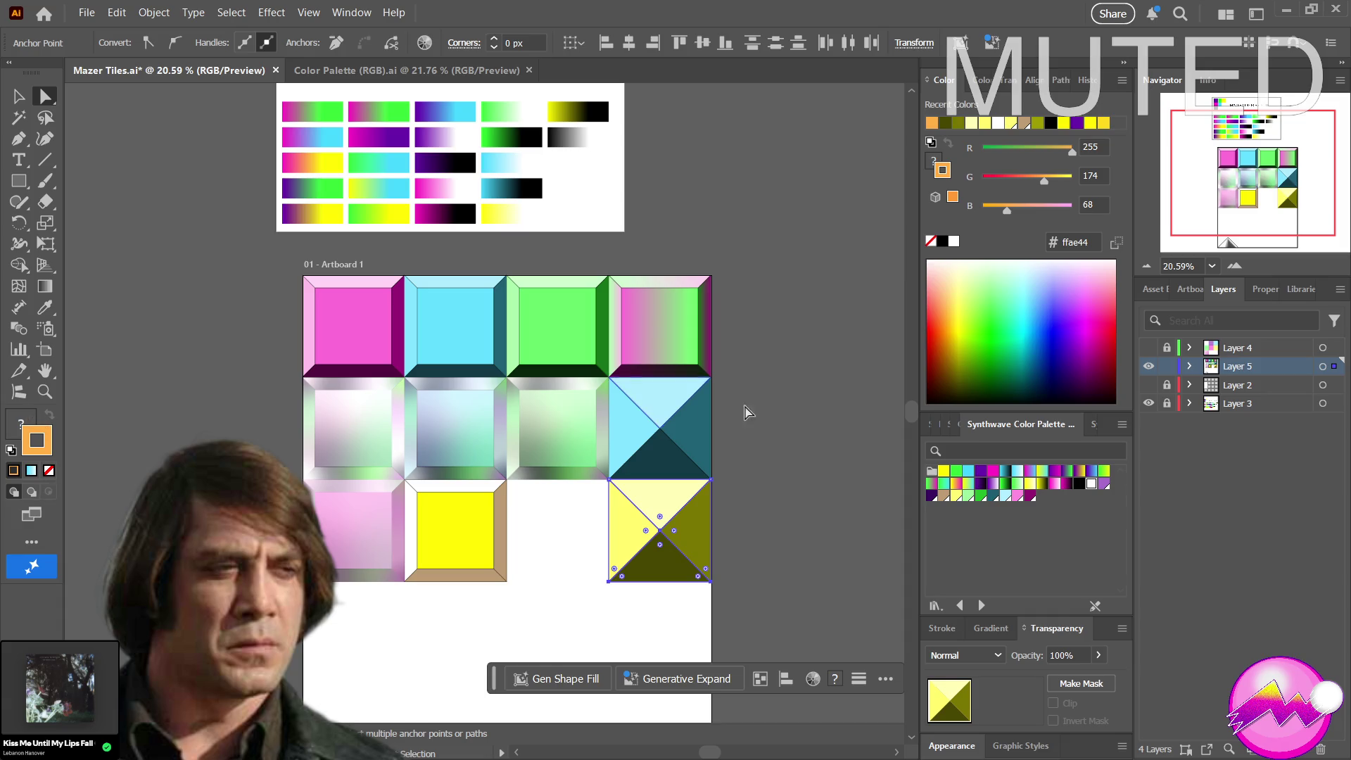
pyautogui.click(953, 425)
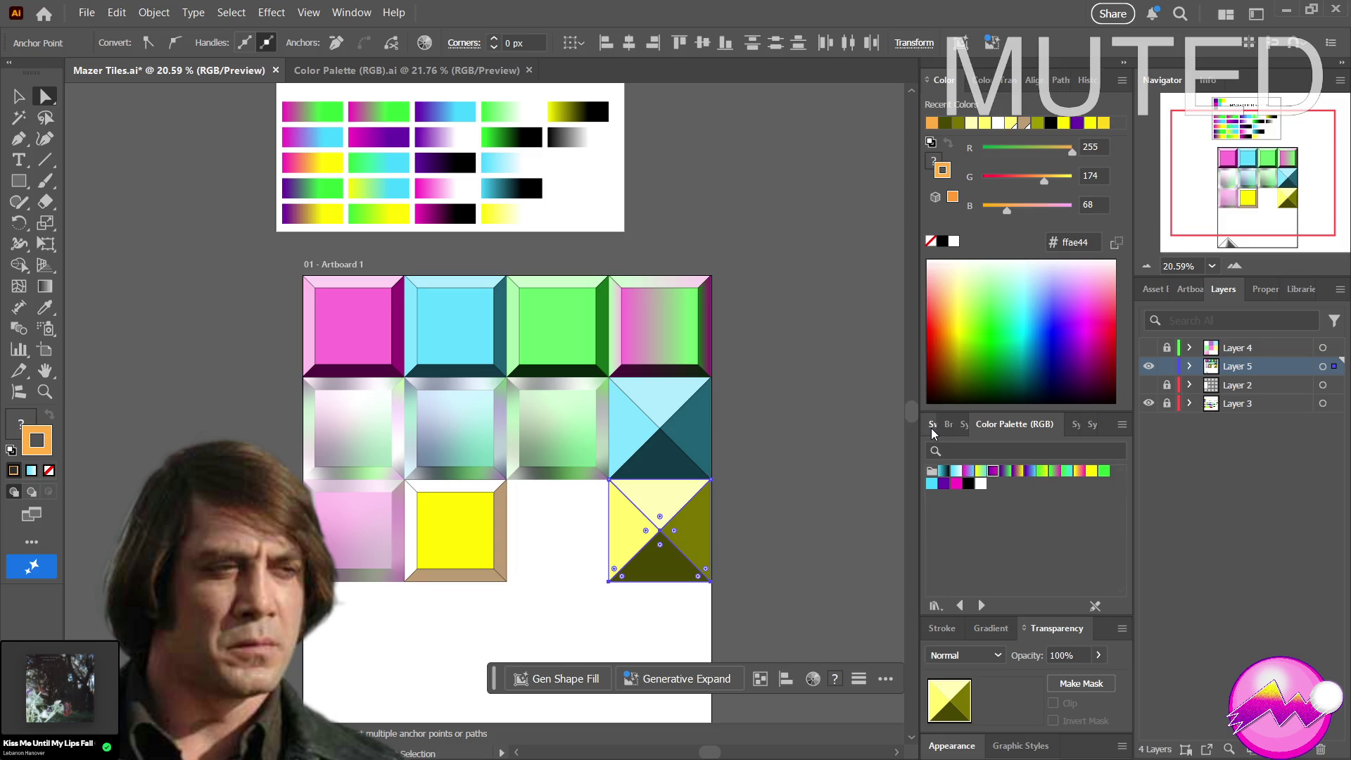
pyautogui.click(942, 628)
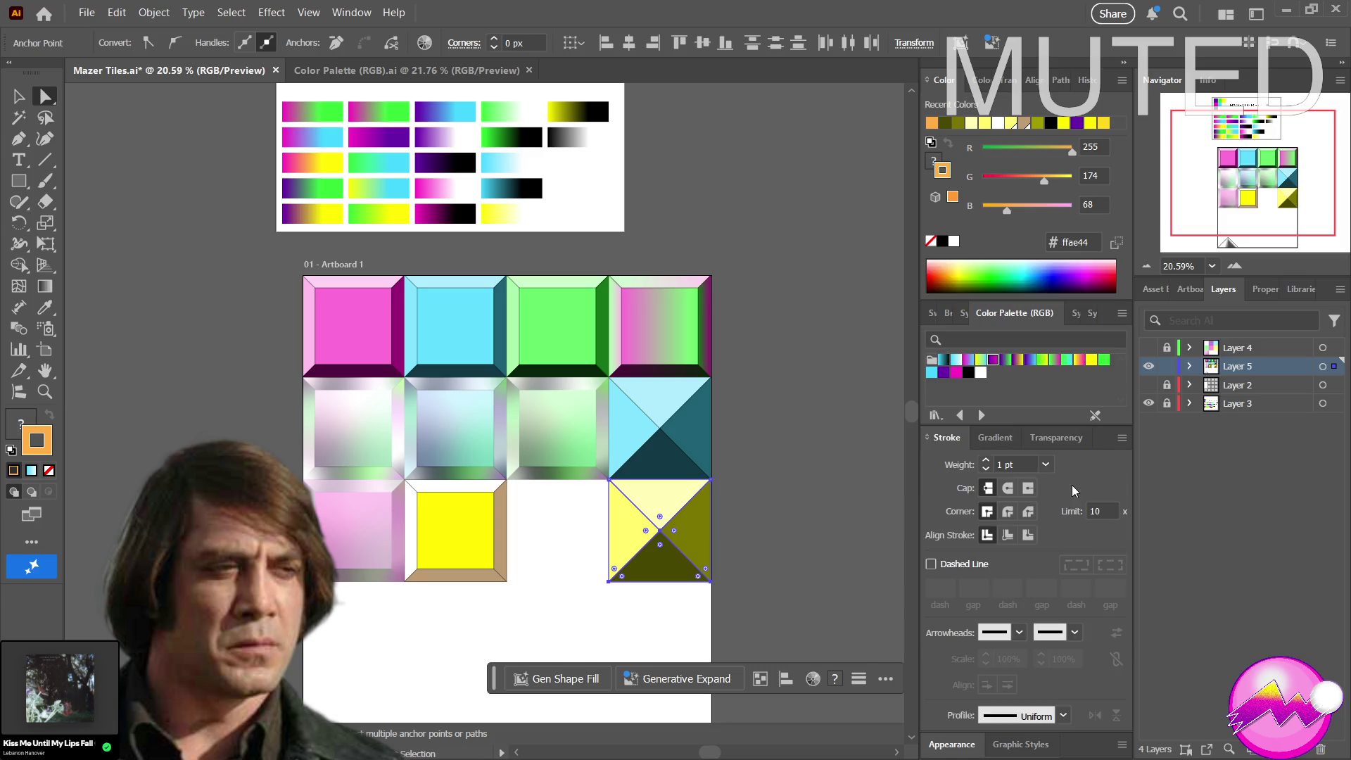
pyautogui.click(1005, 536)
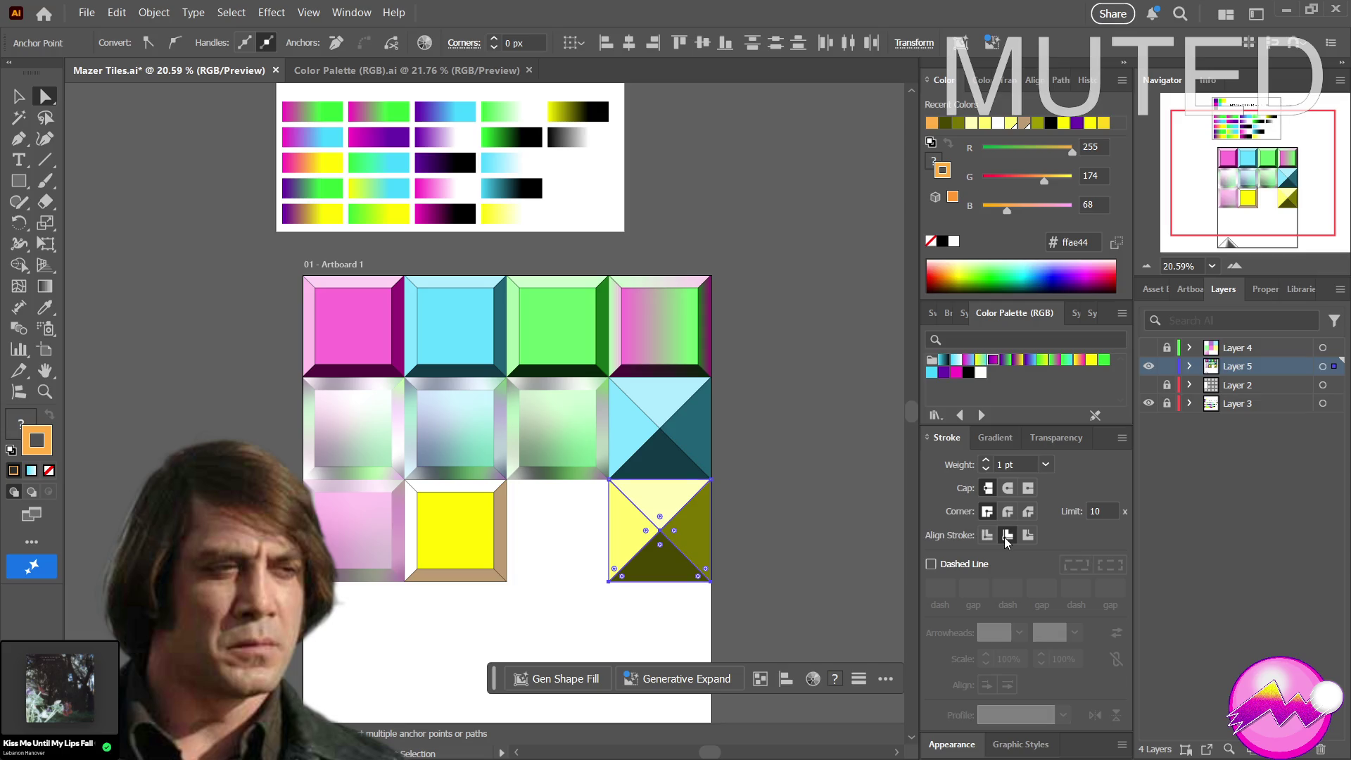
pyautogui.click(1007, 513)
pyautogui.click(985, 462)
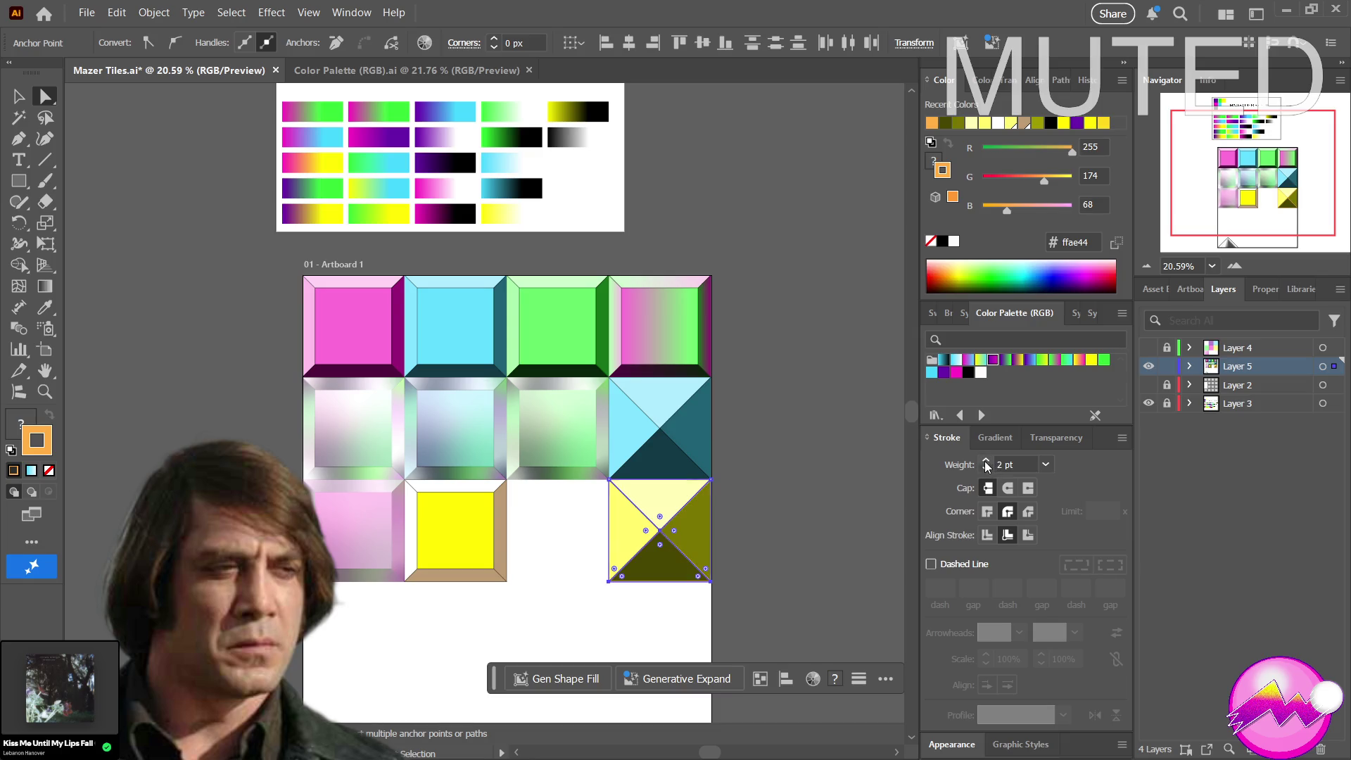
# Review the outline and thin its weight back down to 2 pt
pyautogui.click(771, 506)
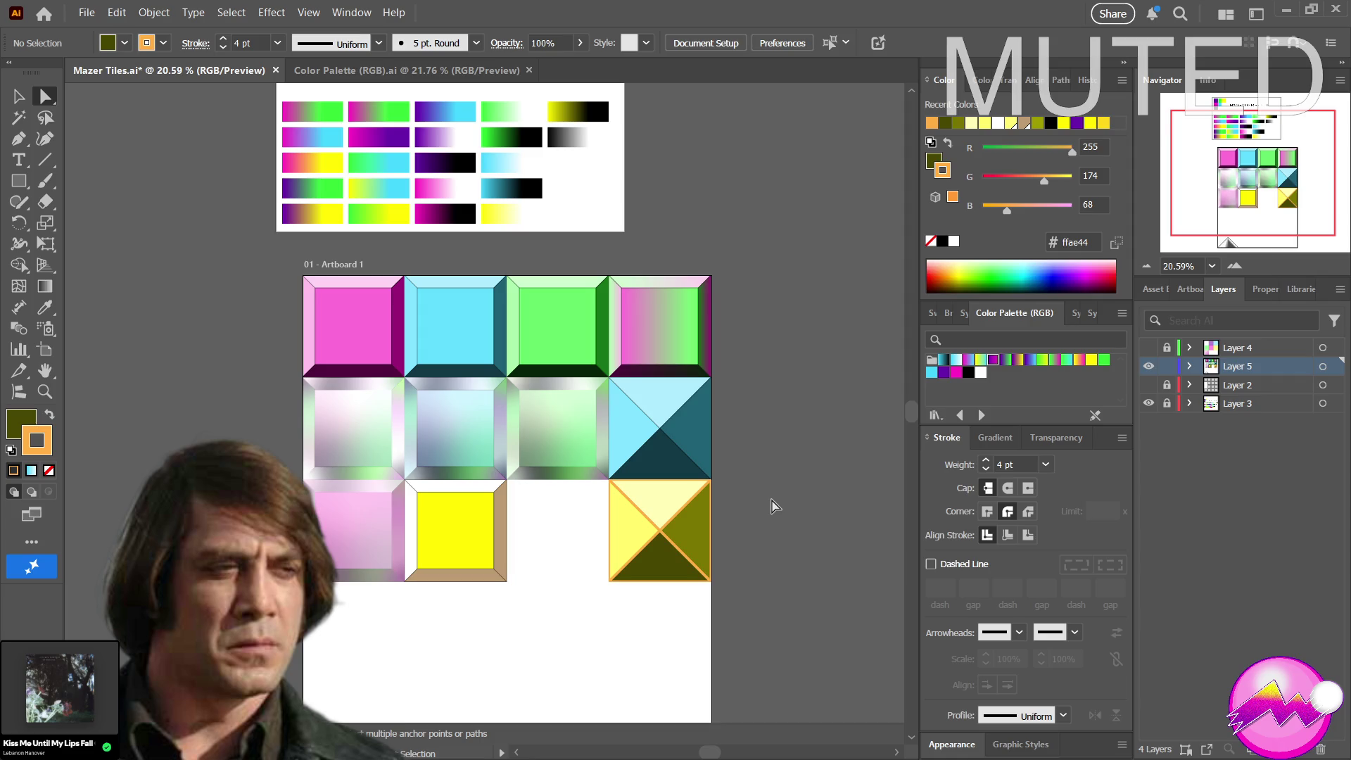
pyautogui.moveTo(763, 619); pyautogui.dragTo(584, 488)
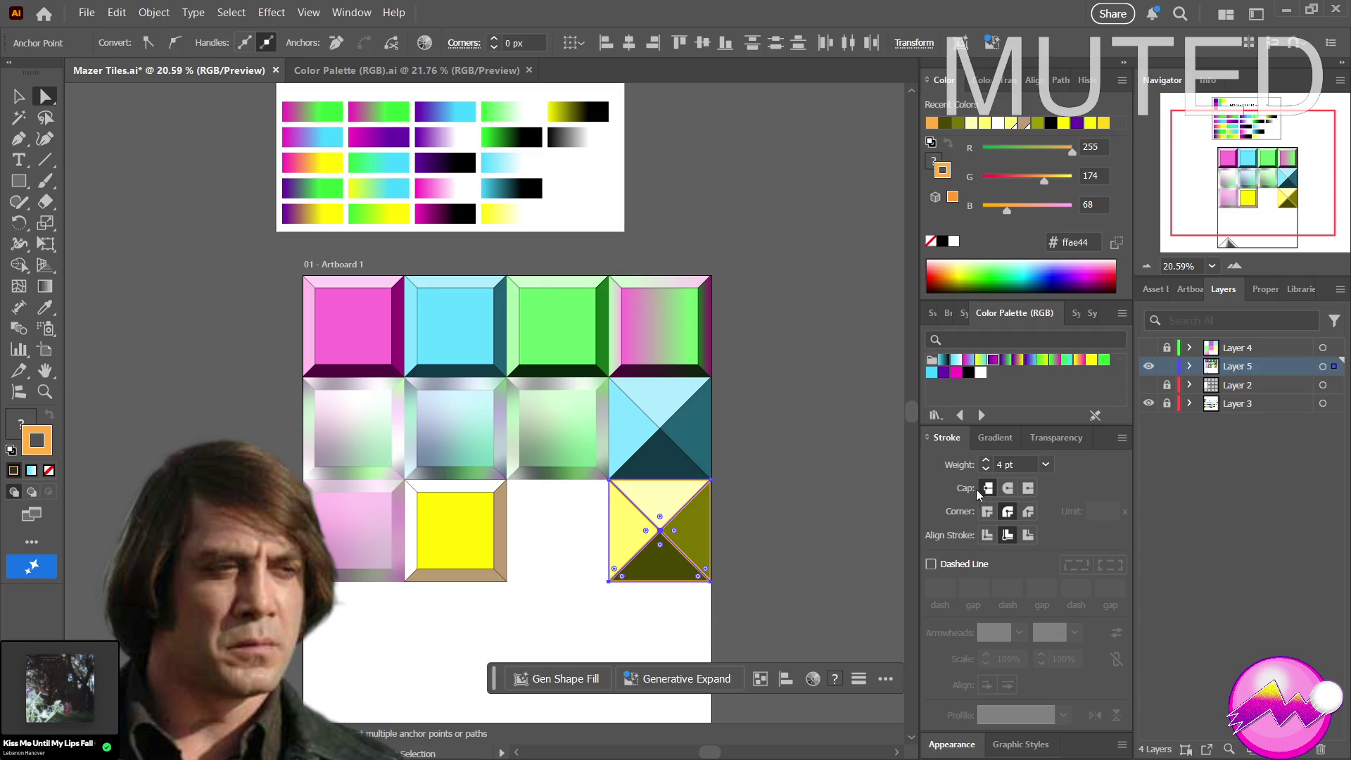
pyautogui.click(987, 469)
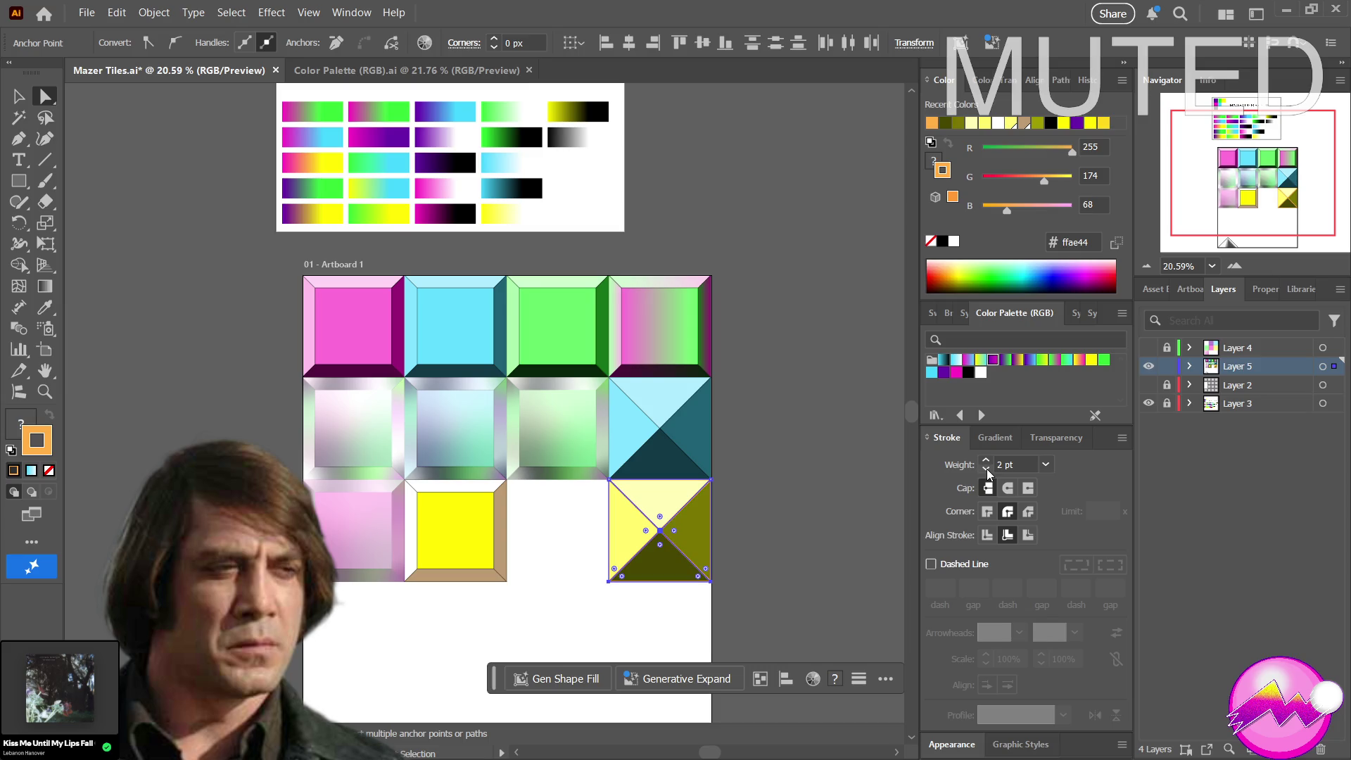
pyautogui.click(811, 624)
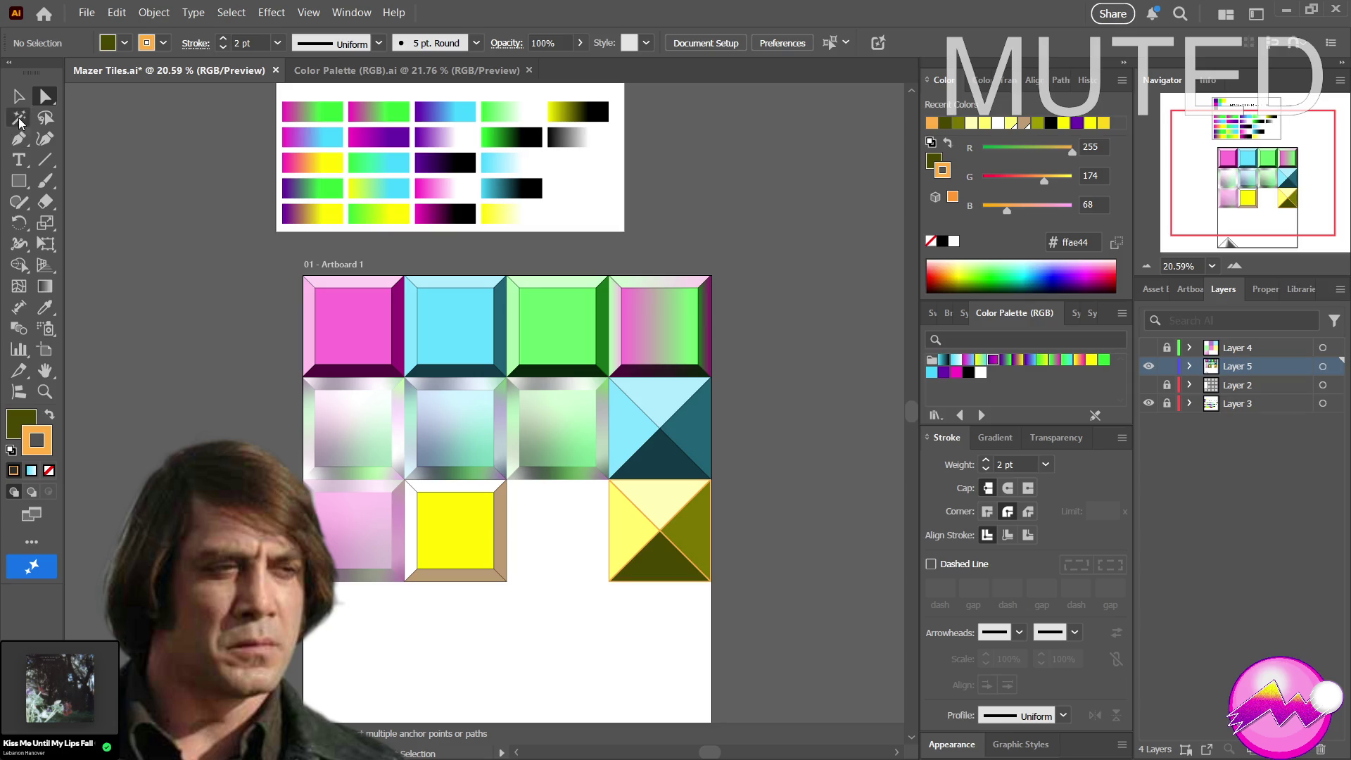
# Fill the yellow tile's bottom bevel with the dark olive sampled from the neighbouring triangle tile
pyautogui.click(431, 578)
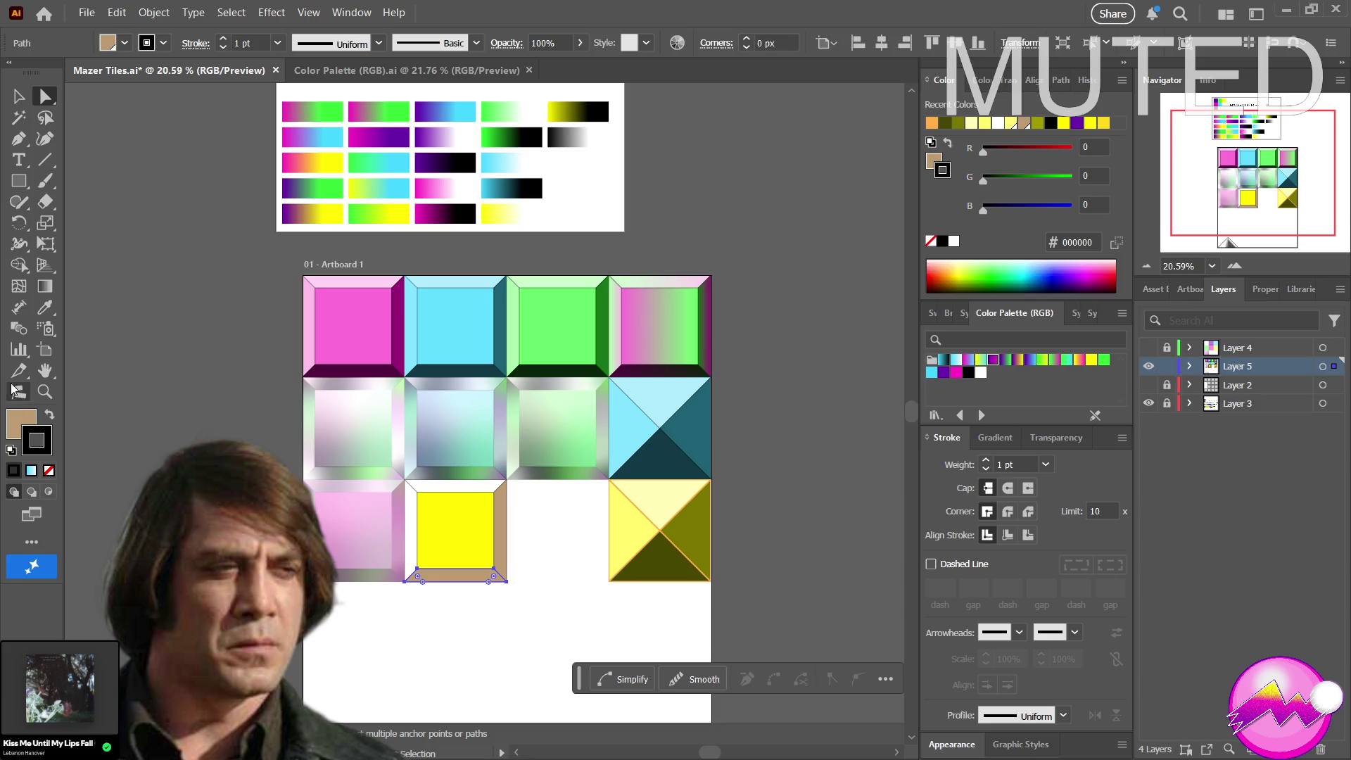
pyautogui.click(20, 420)
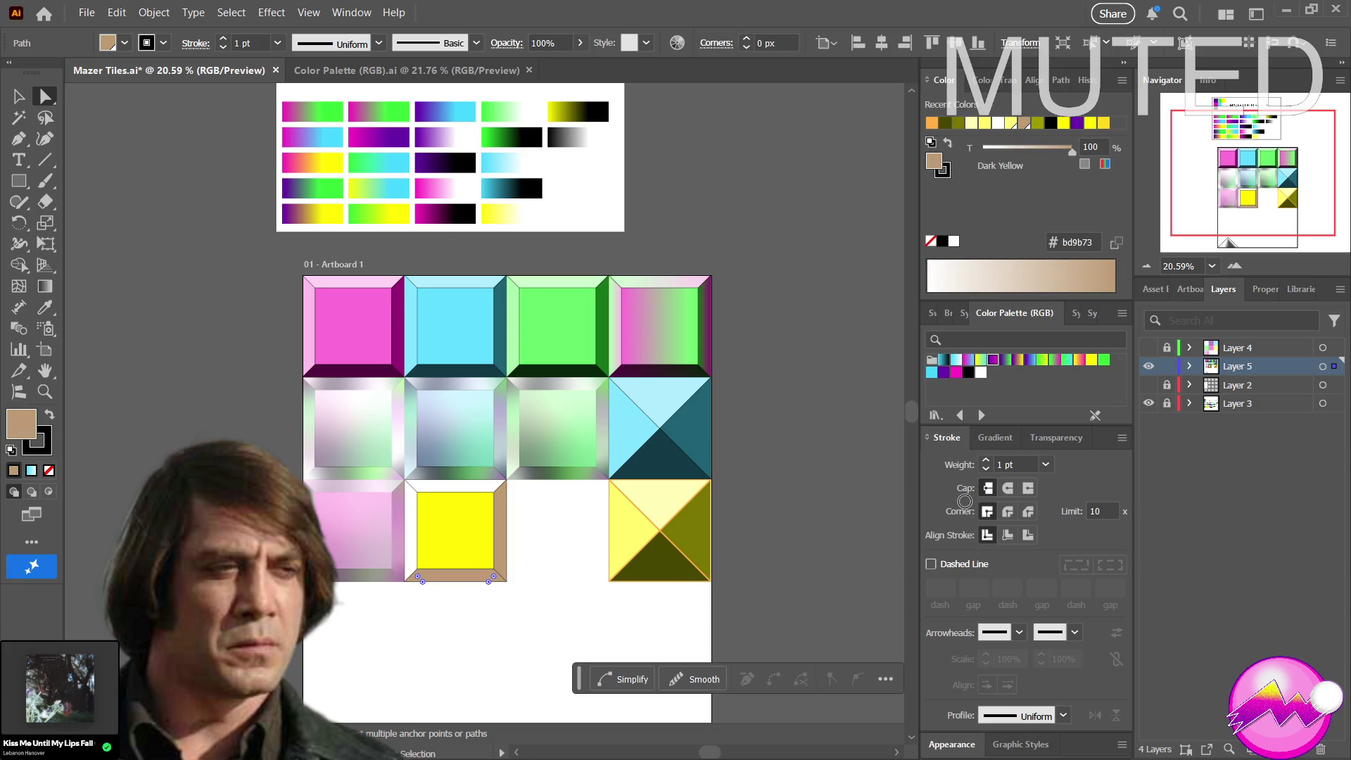
pyautogui.press('i')
pyautogui.click(652, 571)
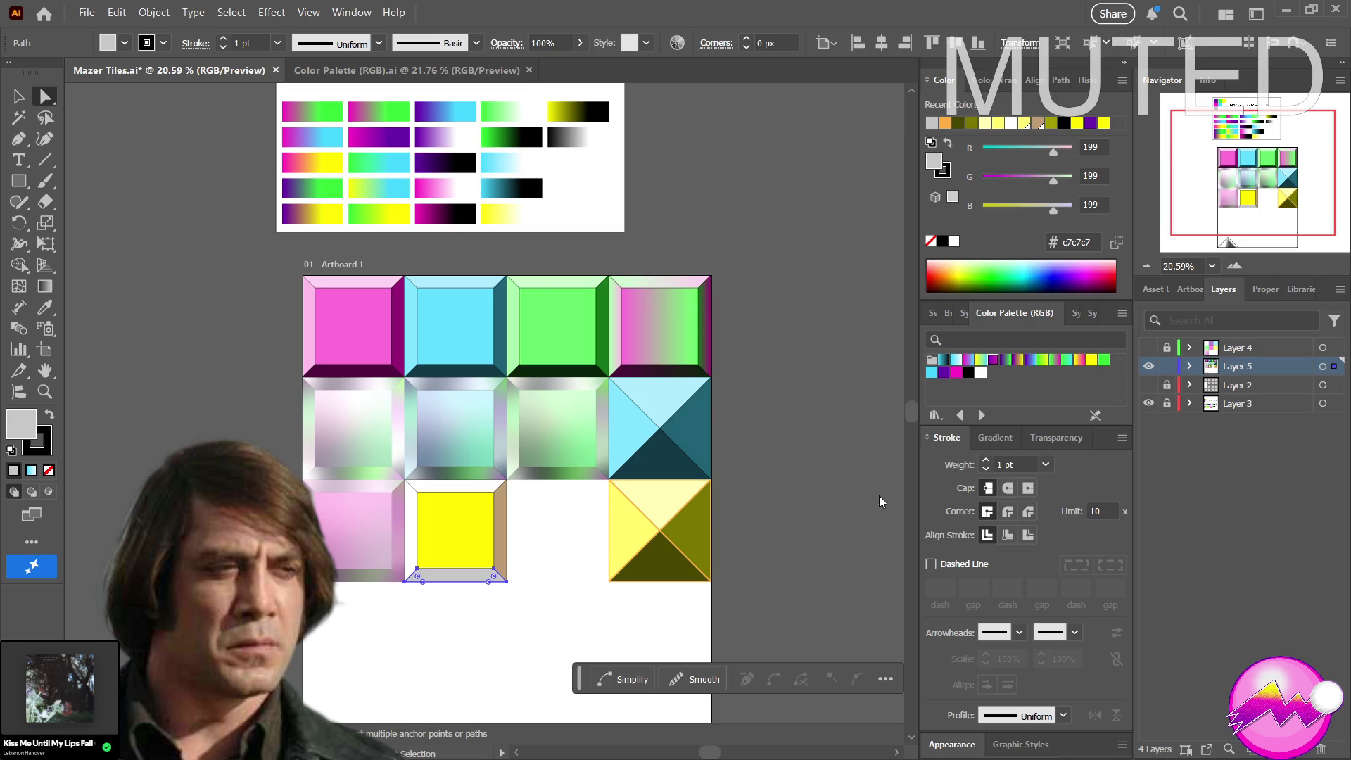
pyautogui.press('i')
pyautogui.moveTo(624, 558); pyautogui.dragTo(672, 544)
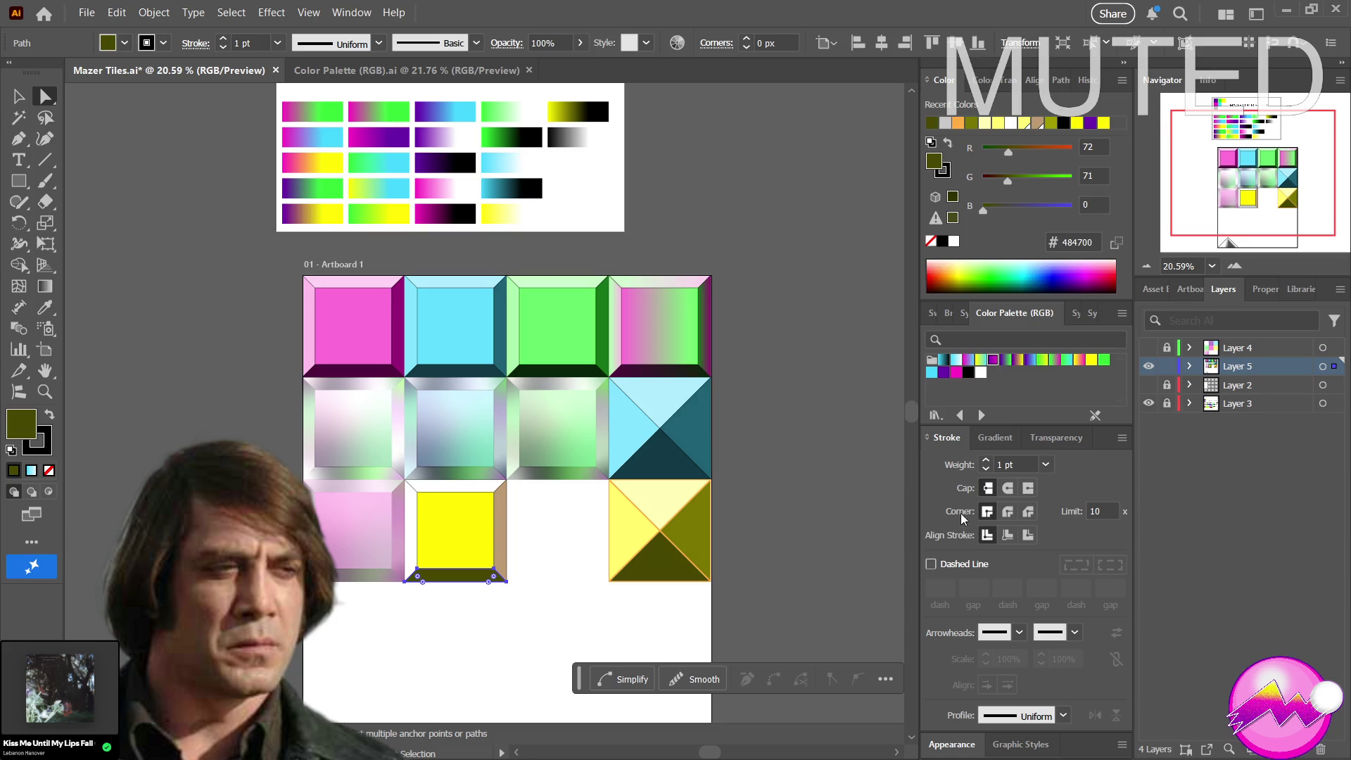
# Fill the yellow tile's right bevel with the olive of the triangle tile's right triangle
pyautogui.click(706, 553)
pyautogui.click(706, 552)
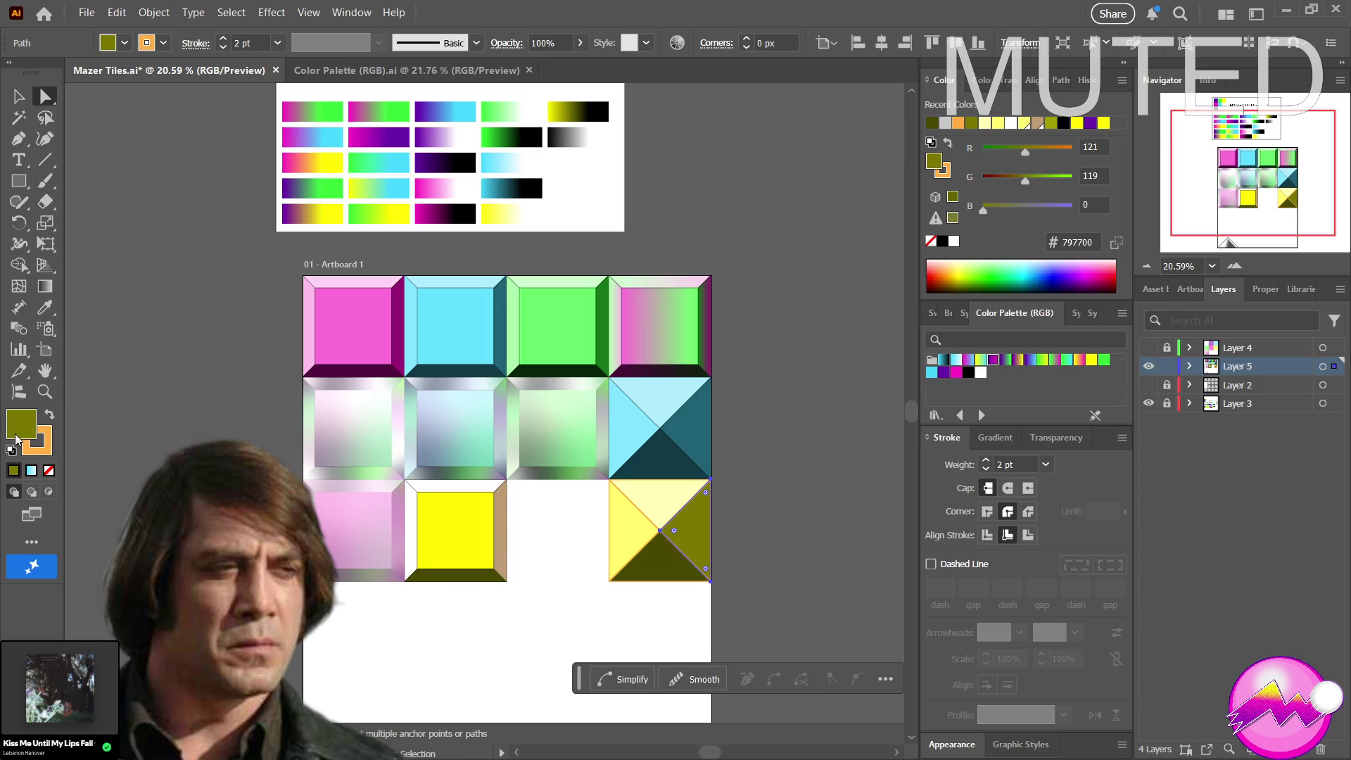
pyautogui.click(496, 555)
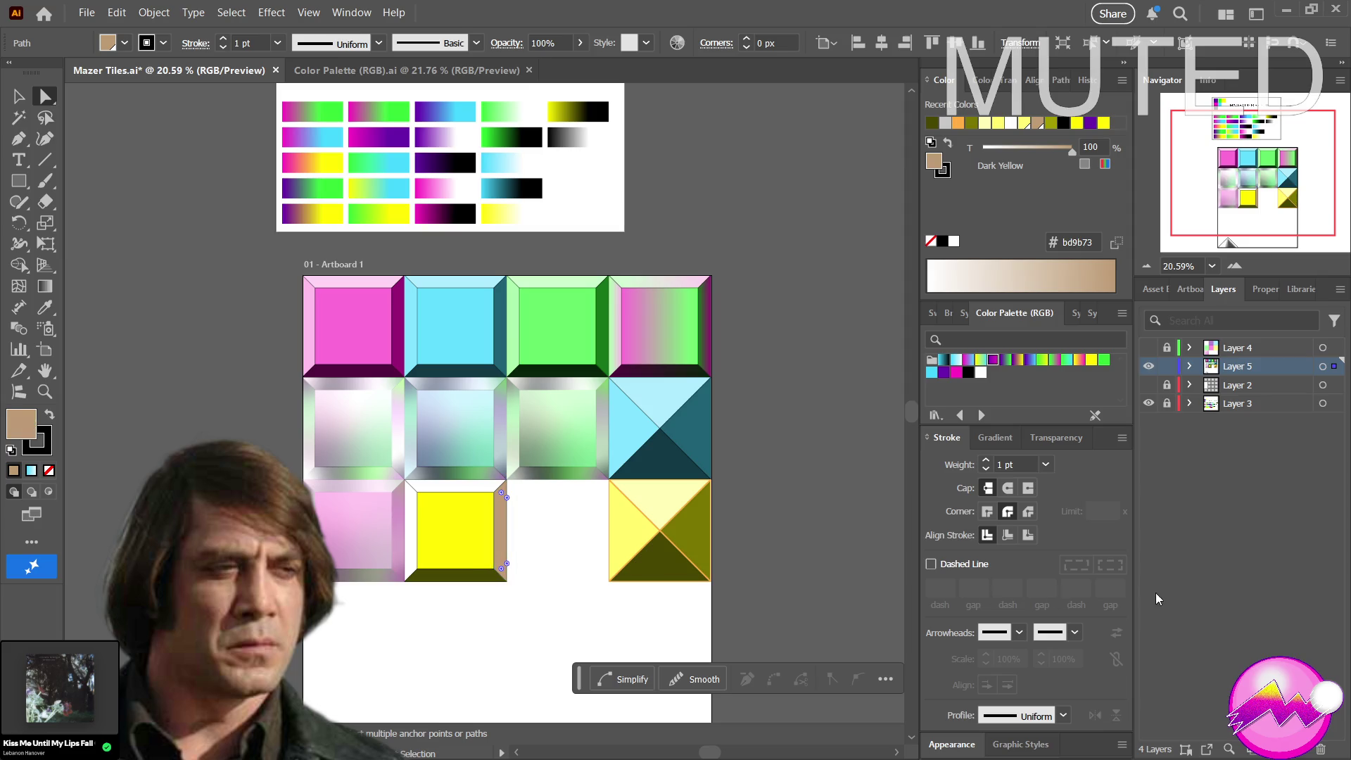
pyautogui.moveTo(681, 515); pyautogui.dragTo(700, 526)
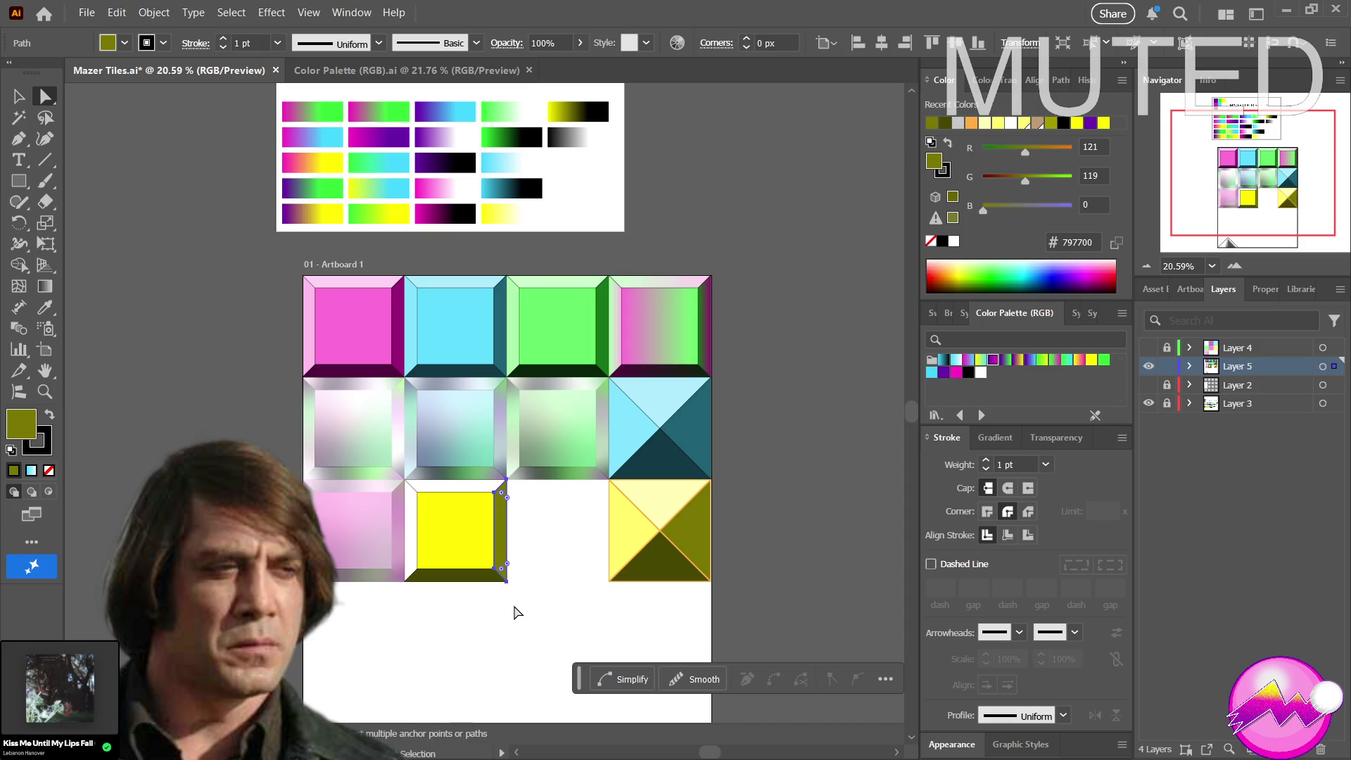
pyautogui.moveTo(730, 651); pyautogui.dragTo(597, 489)
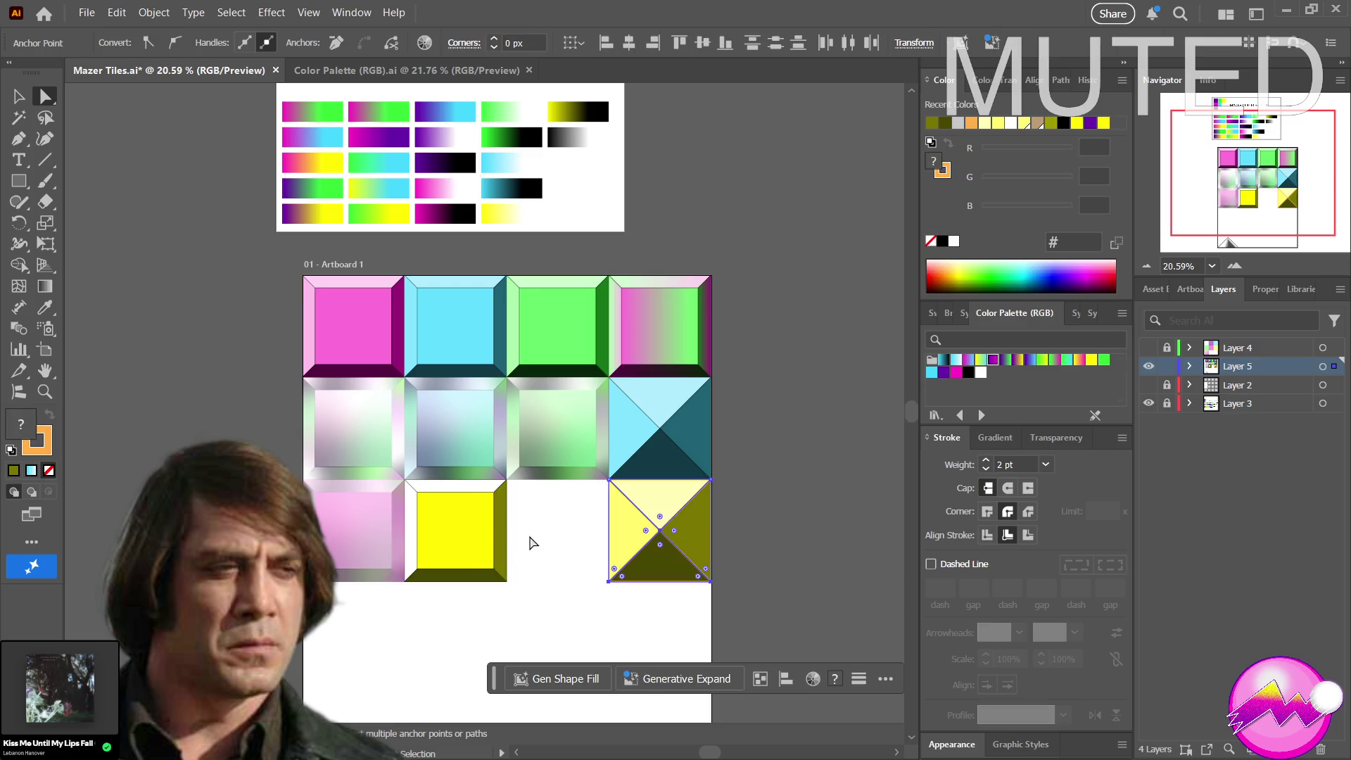
# Set the four-triangle tile's stroke to the light gray swatch in the Color Palette (RGB)
pyautogui.click(39, 444)
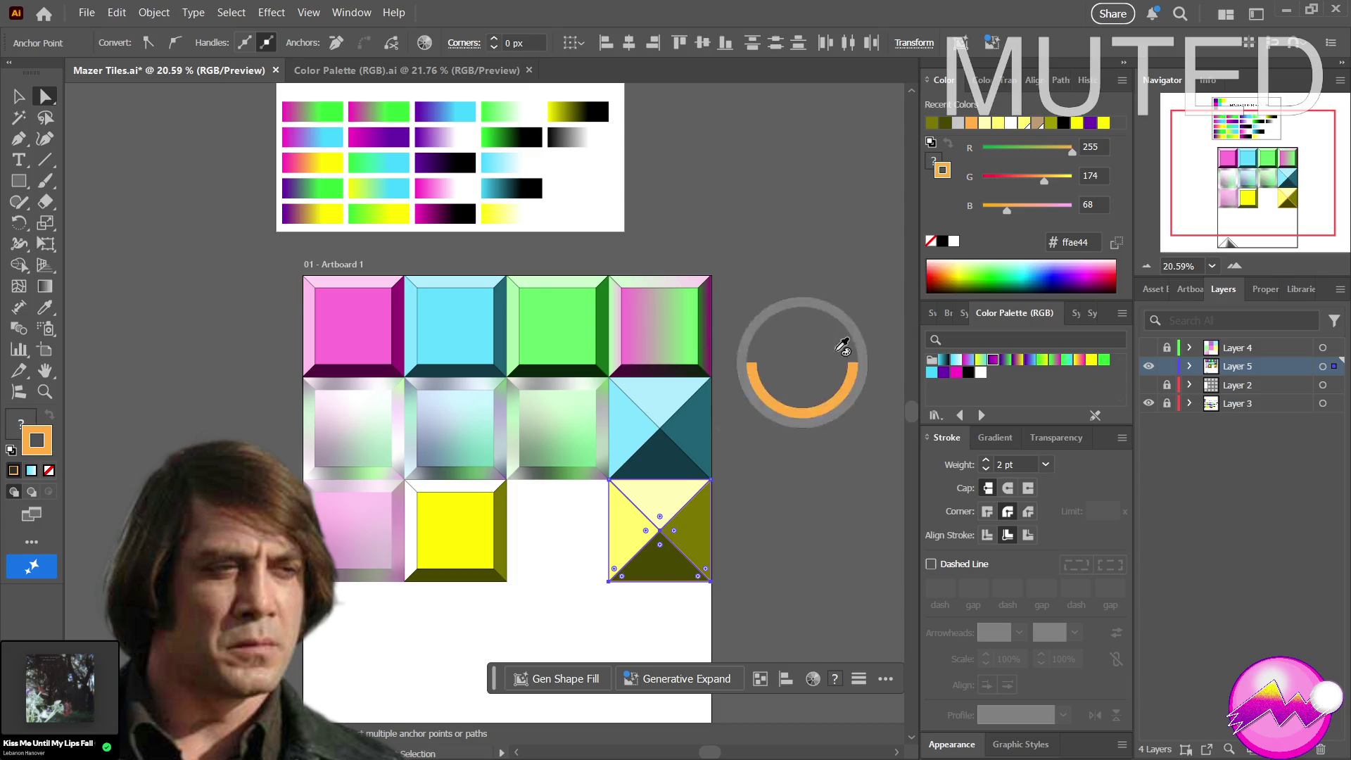
pyautogui.click(980, 373)
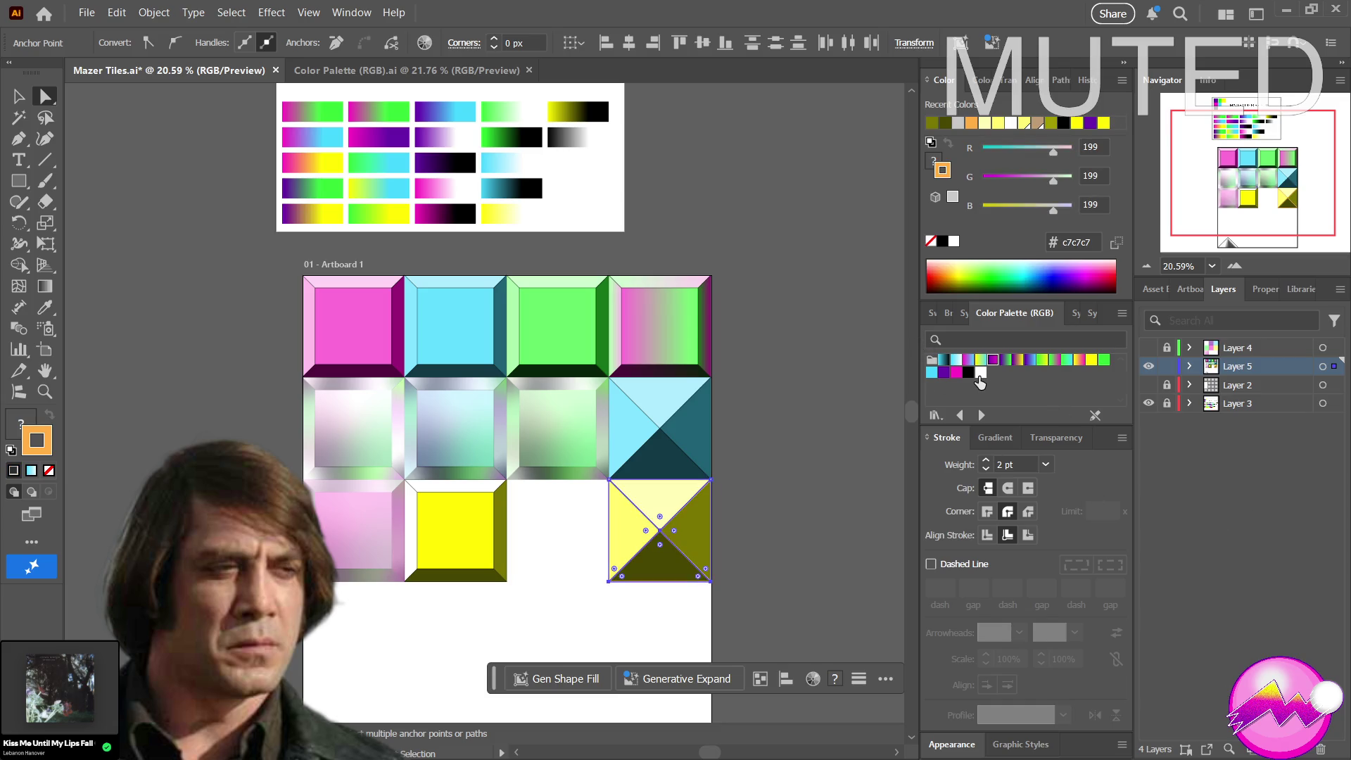
pyautogui.click(981, 372)
pyautogui.click(808, 585)
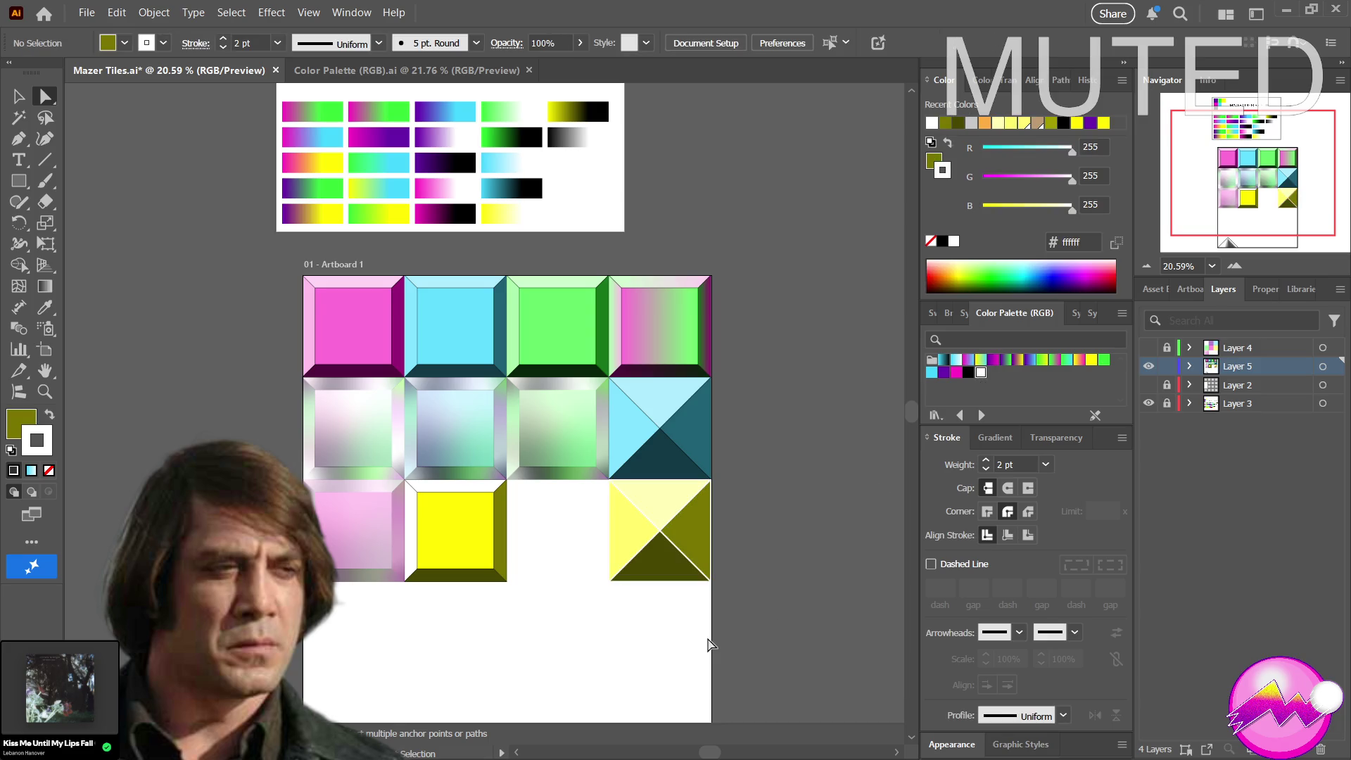
# Reselect the tile and resample its outline colour from the palette with the Eyedropper
pyautogui.moveTo(746, 633); pyautogui.dragTo(603, 484)
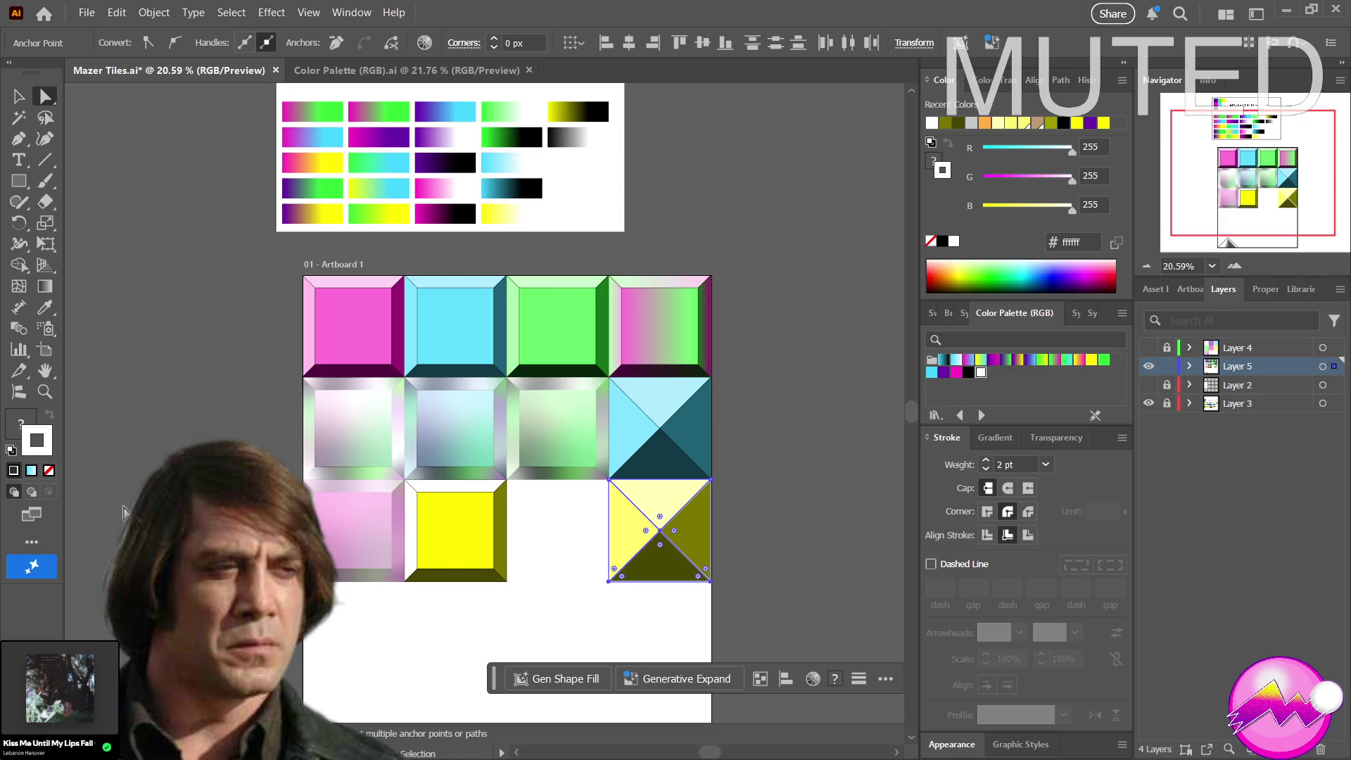
pyautogui.scroll(1, 475, 106)
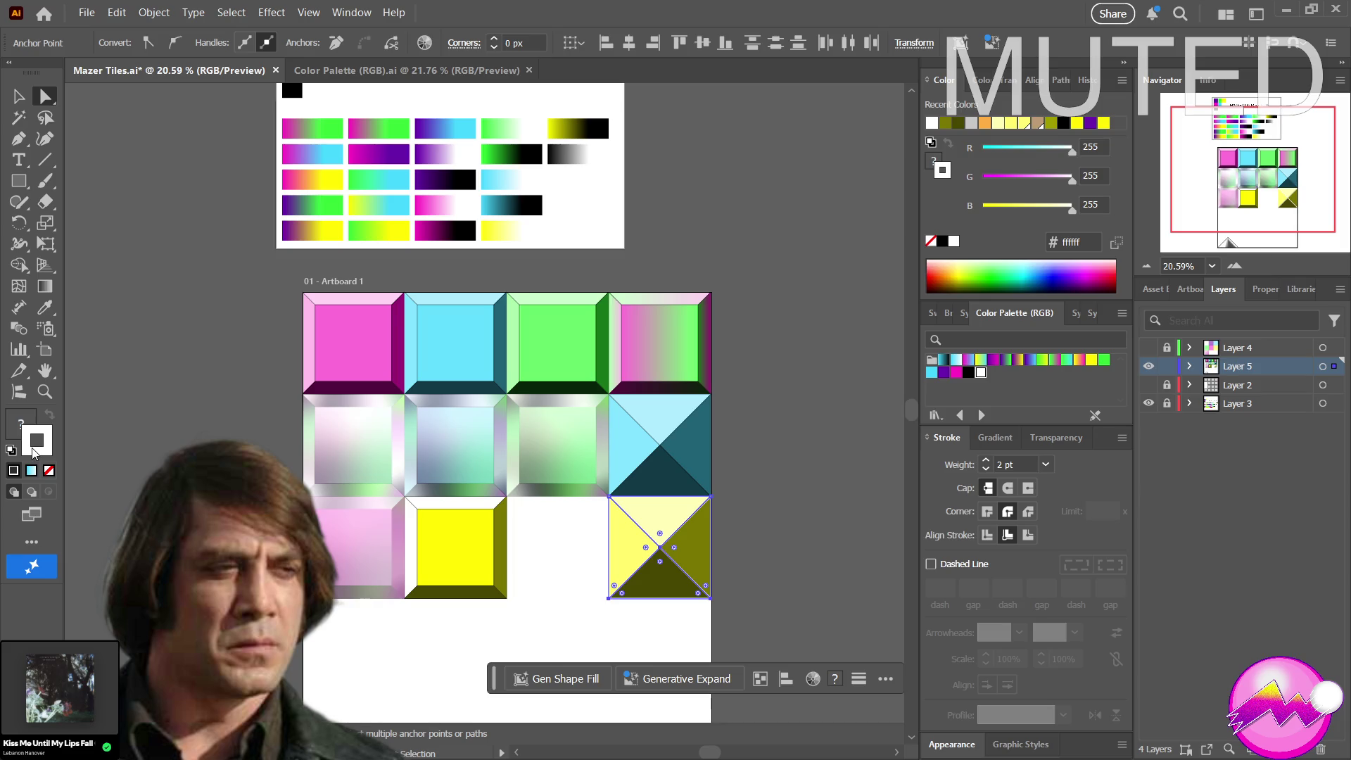
pyautogui.moveTo(589, 370)
pyautogui.mouseDown()
pyautogui.moveTo(447, 177)
pyautogui.moveTo(548, 206)
pyautogui.mouseUp()
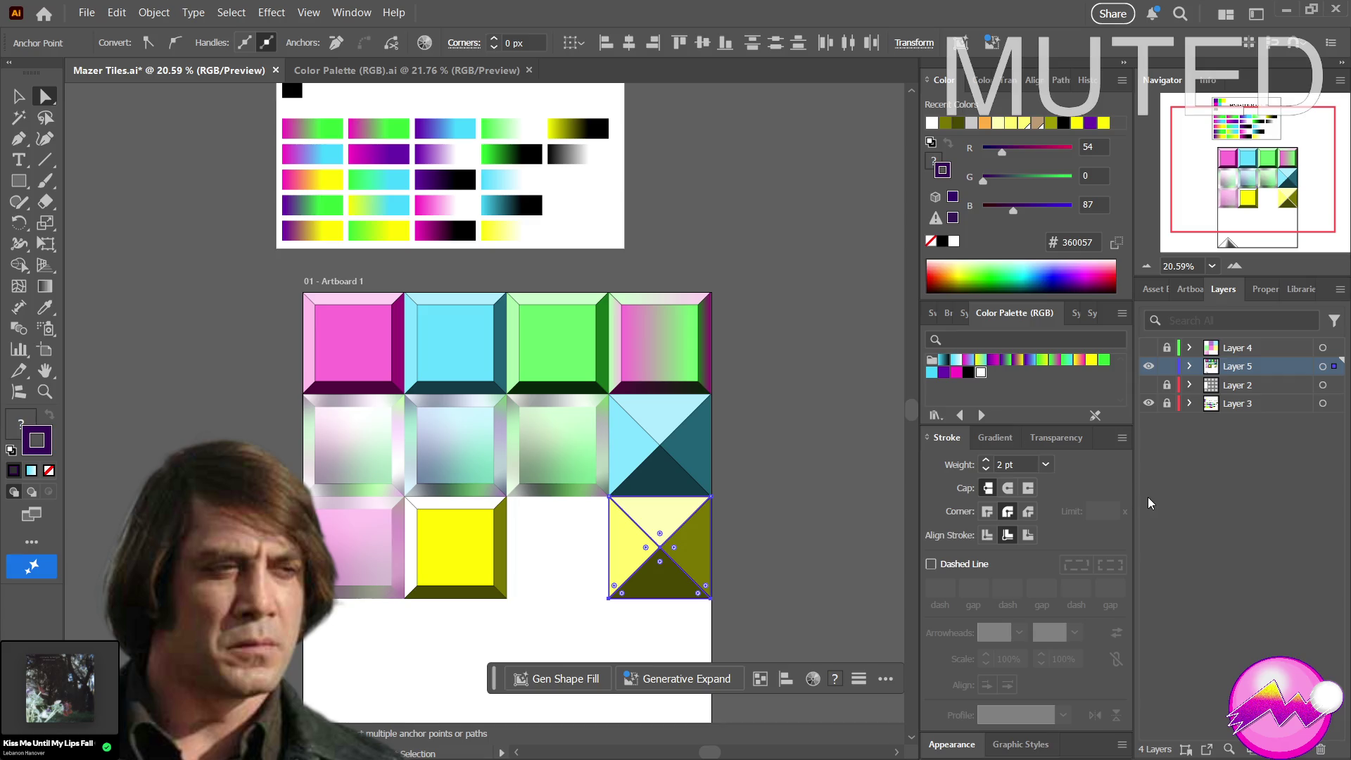
pyautogui.click(868, 413)
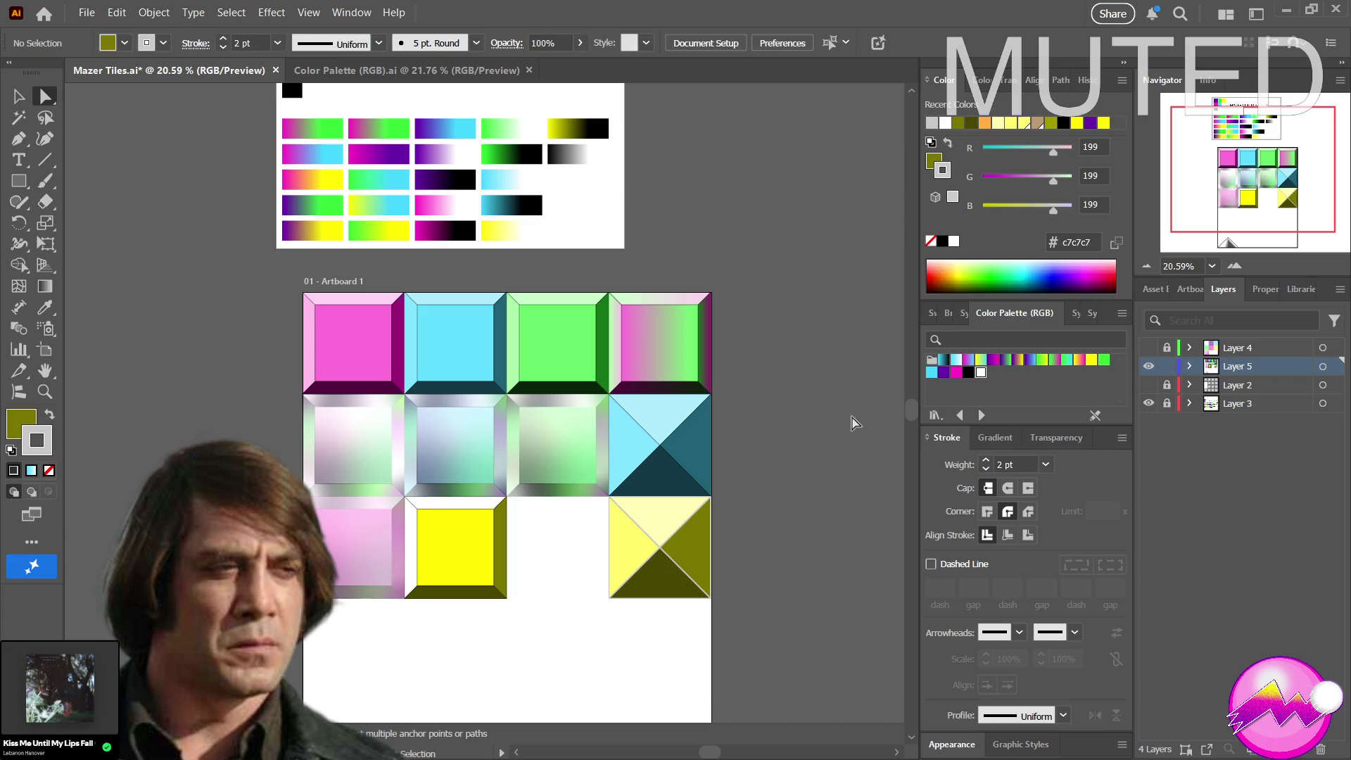
pyautogui.scroll(1, 639, 599)
pyautogui.scroll(-1, 647, 604)
pyautogui.click(19, 392)
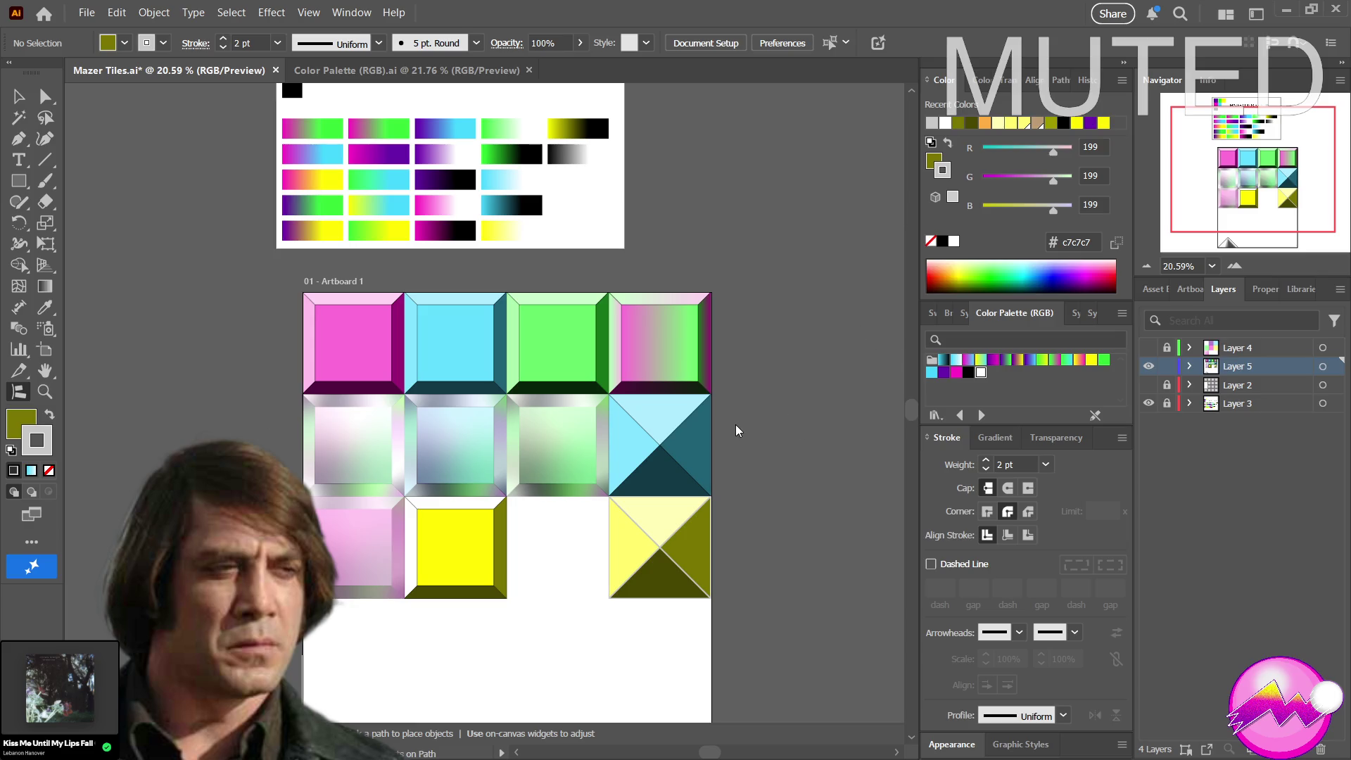
# Zoom in on the bottom-row tiles and select the gray-outlined four-triangle tile group
pyautogui.click(44, 391)
pyautogui.moveTo(593, 629)
pyautogui.mouseDown()
pyautogui.moveTo(655, 581)
pyautogui.moveTo(760, 555)
pyautogui.moveTo(738, 574)
pyautogui.mouseUp()
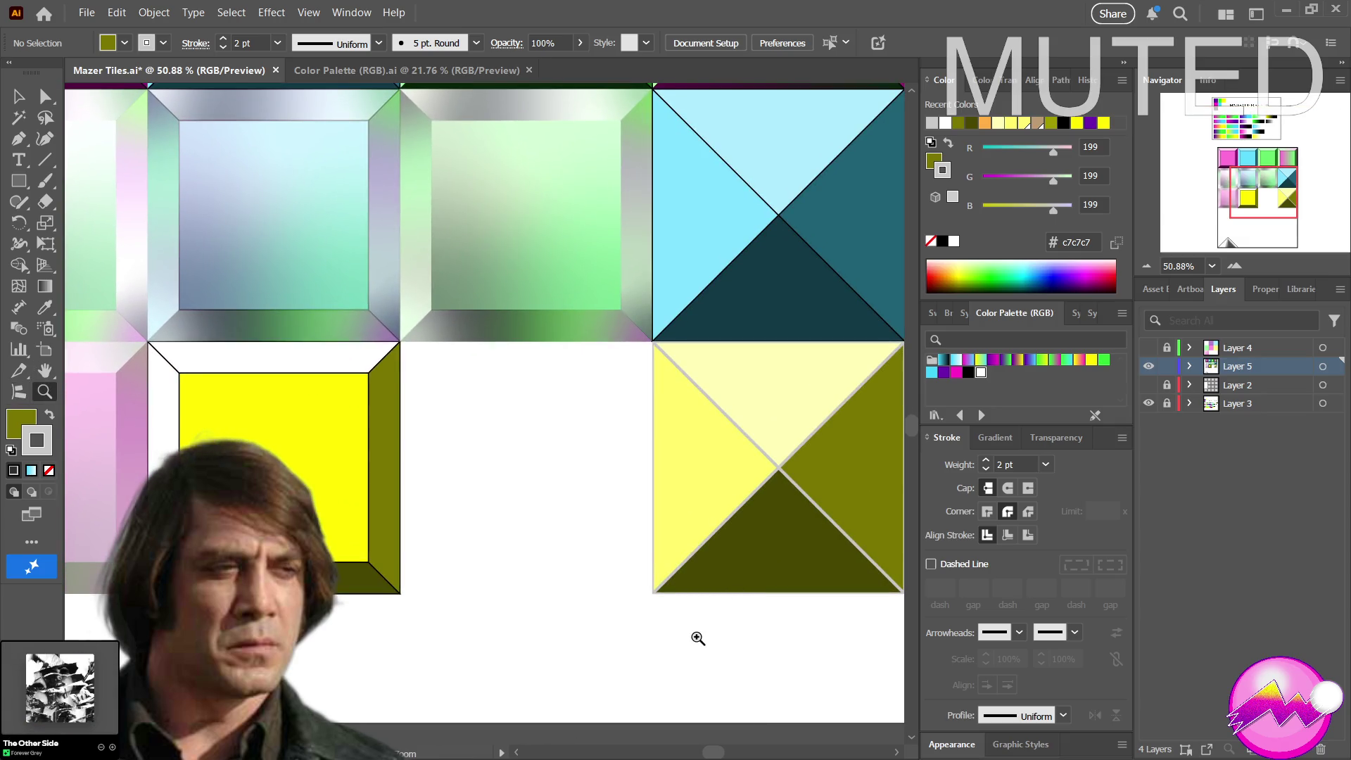
pyautogui.click(698, 636)
pyautogui.scroll(2, 730, 560)
pyautogui.click(19, 96)
pyautogui.moveTo(898, 521)
pyautogui.mouseDown()
pyautogui.moveTo(687, 419)
pyautogui.moveTo(465, 216)
pyautogui.moveTo(358, 160)
pyautogui.mouseUp()
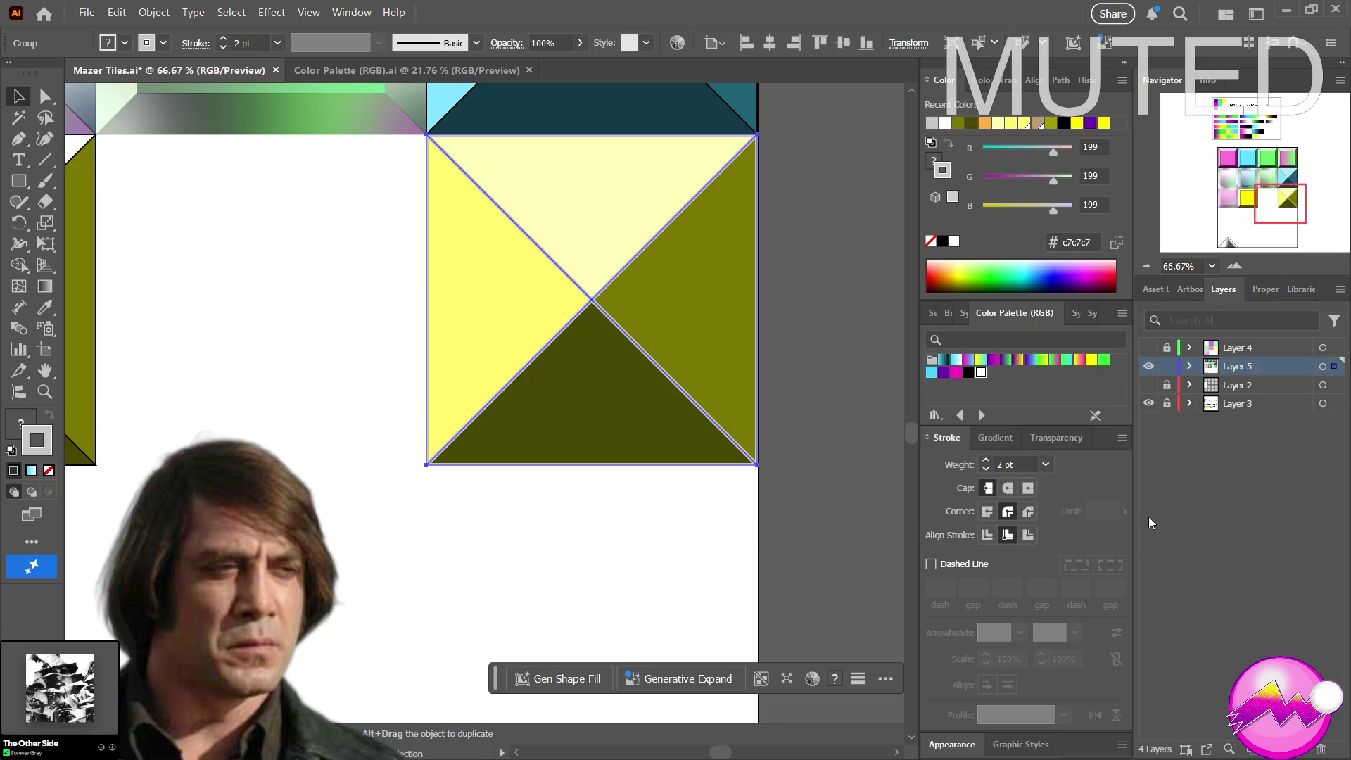
pyautogui.scroll(1, 423, 286)
pyautogui.scroll(2, 423, 286)
pyautogui.scroll(2, 424, 286)
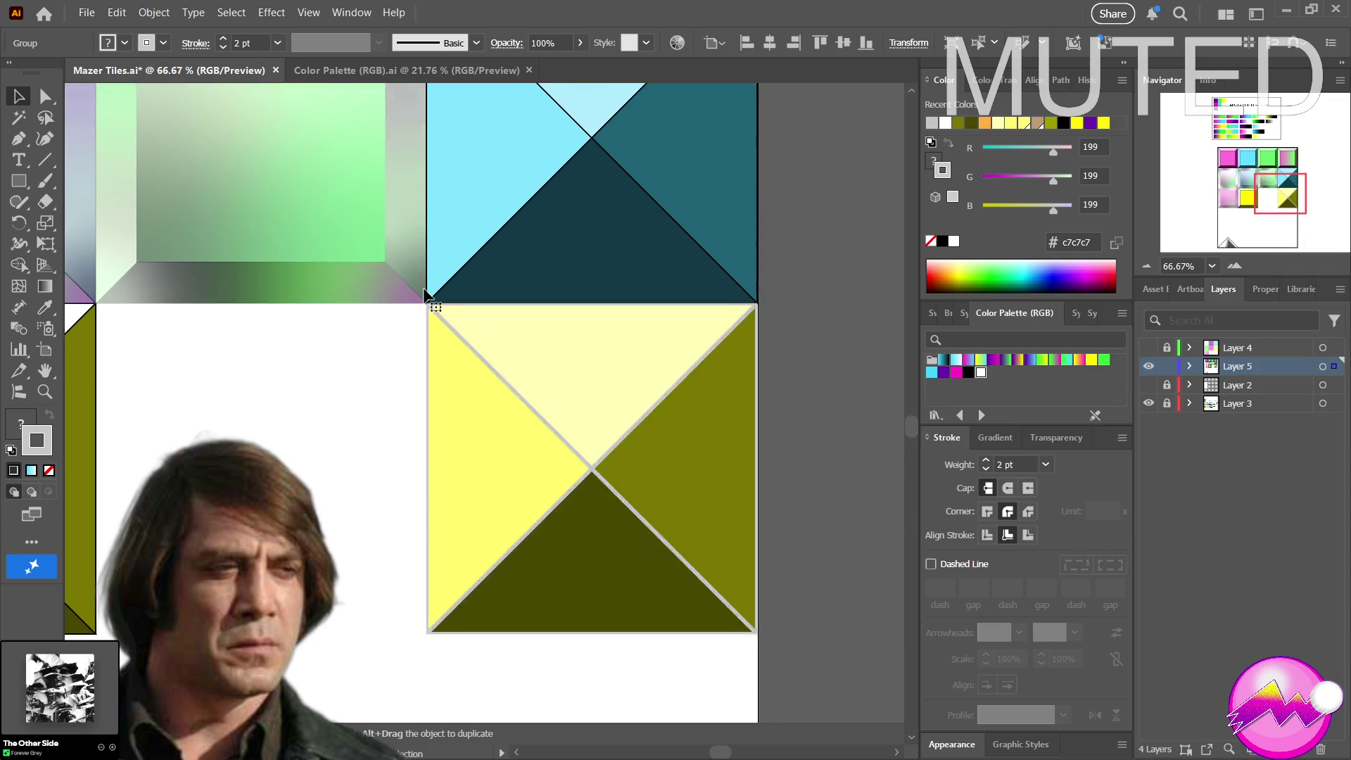
pyautogui.scroll(2, 424, 288)
pyautogui.scroll(2, 323, 402)
pyautogui.scroll(-2, 314, 406)
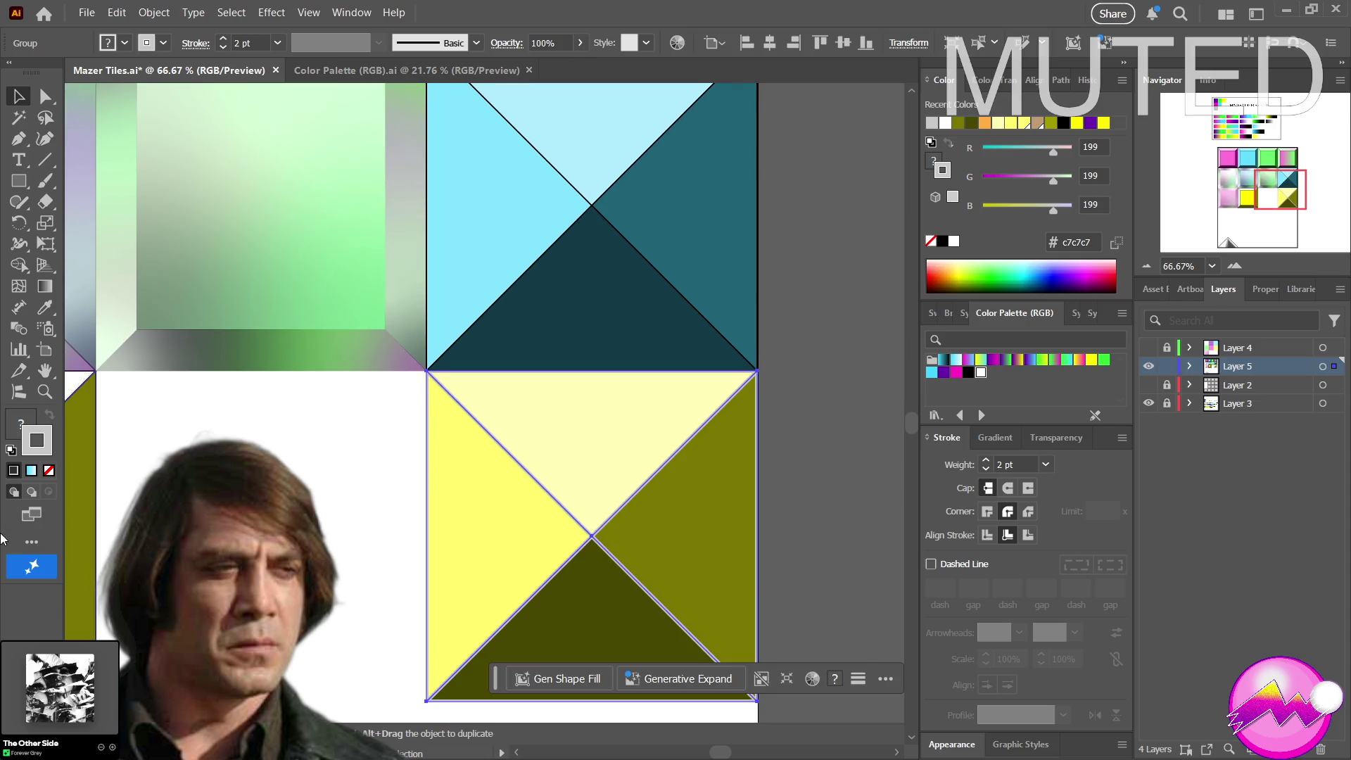